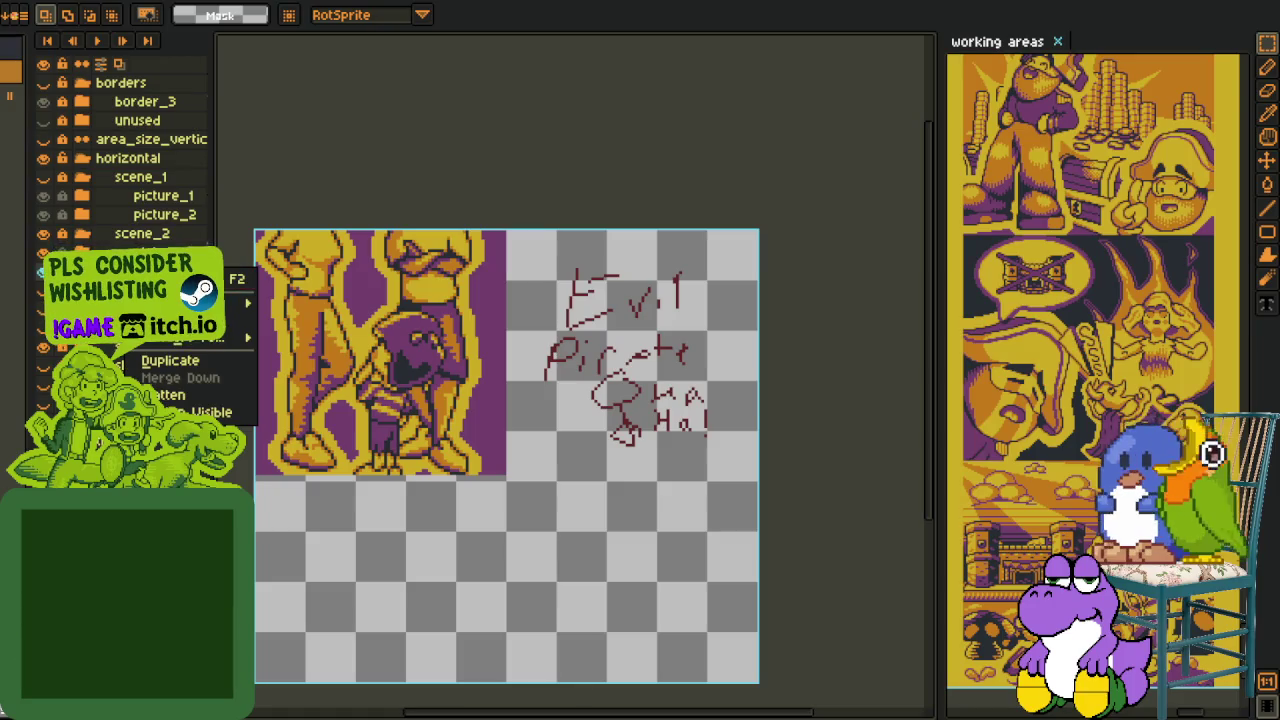
# Add a new empty layer and name it 'rough'.
pyautogui.click(309, 302)
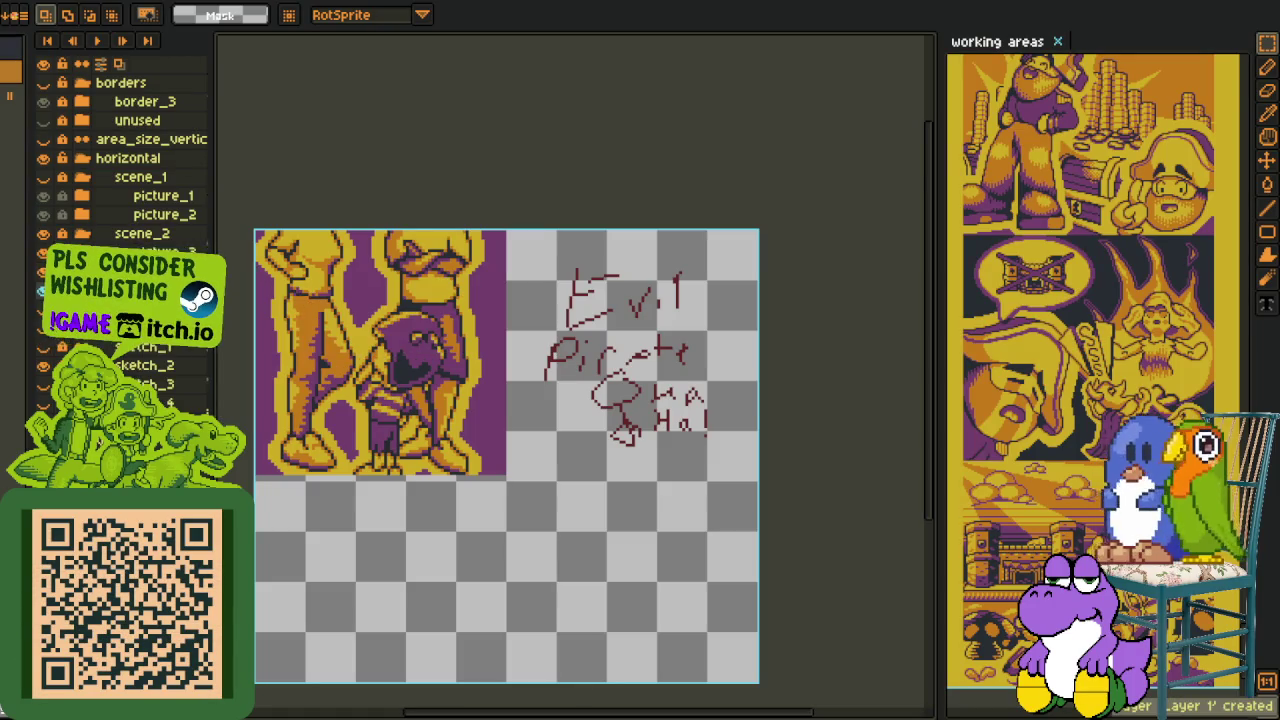
pyautogui.press('F2')
pyautogui.write('rough')
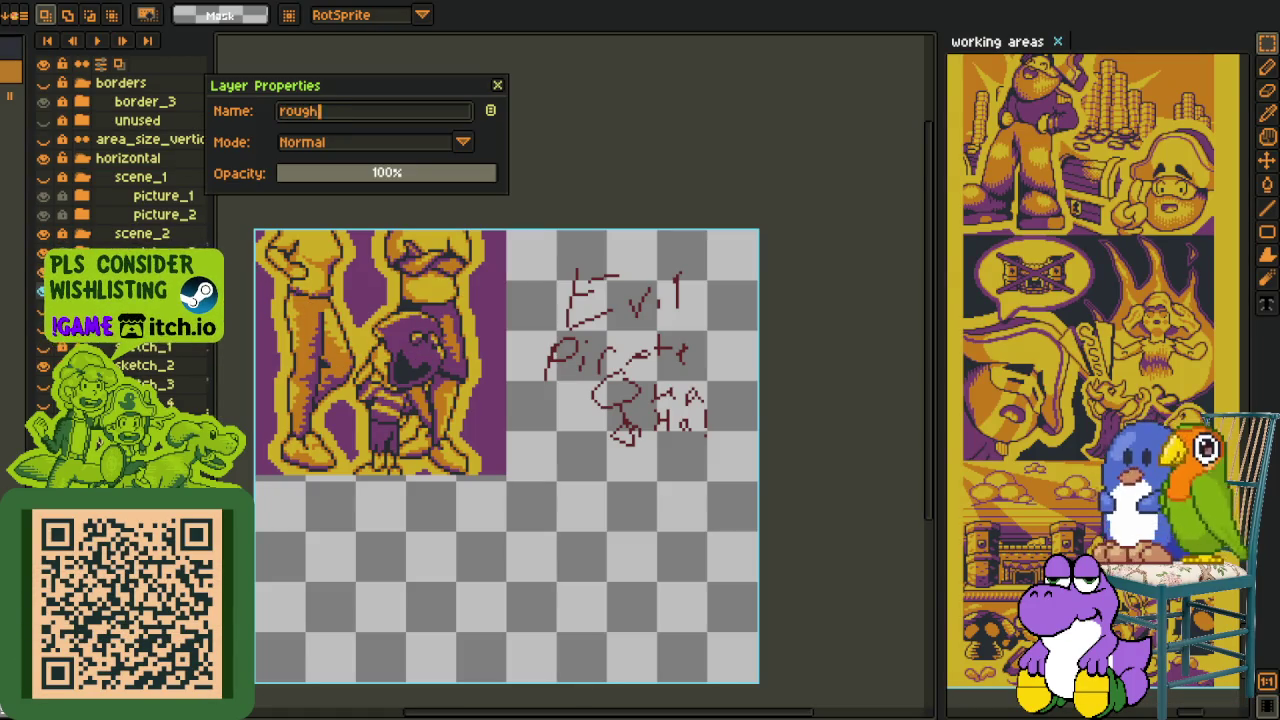
pyautogui.press('Return')
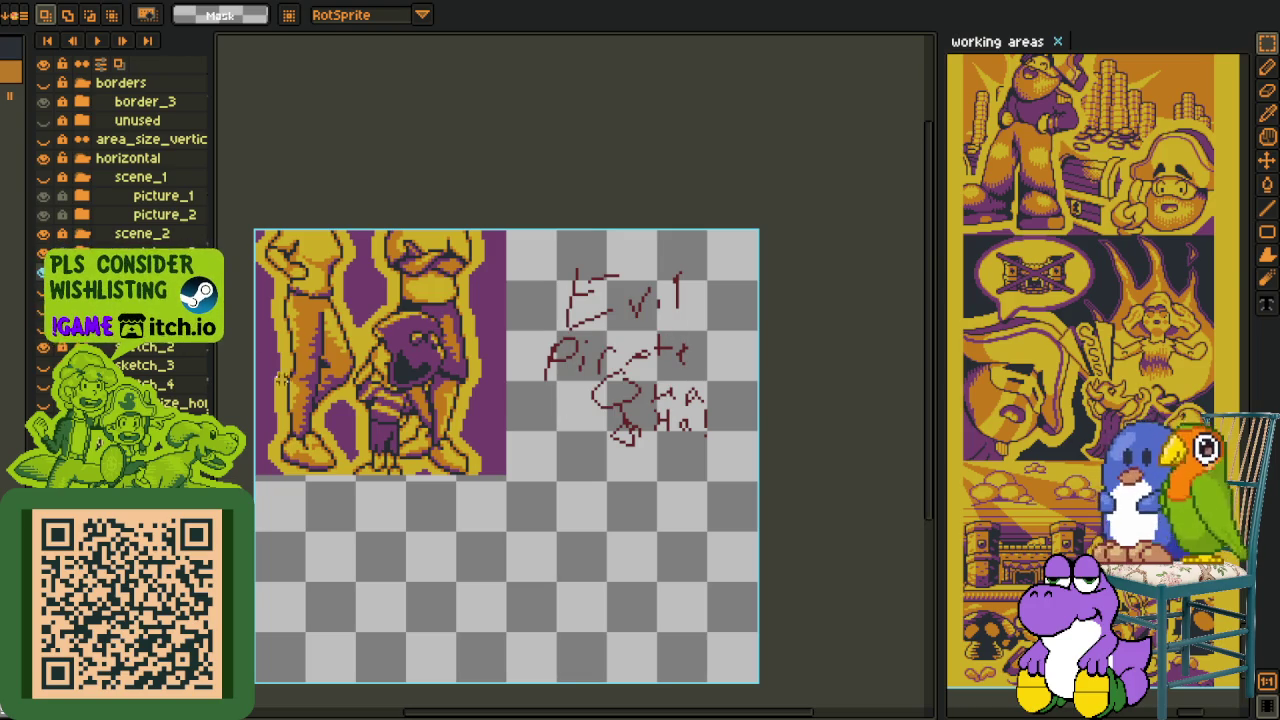
# Recentre the pirate panel and hide the scene_2 artwork to view the sketch alone.
pyautogui.scroll(-2, 564, 453)
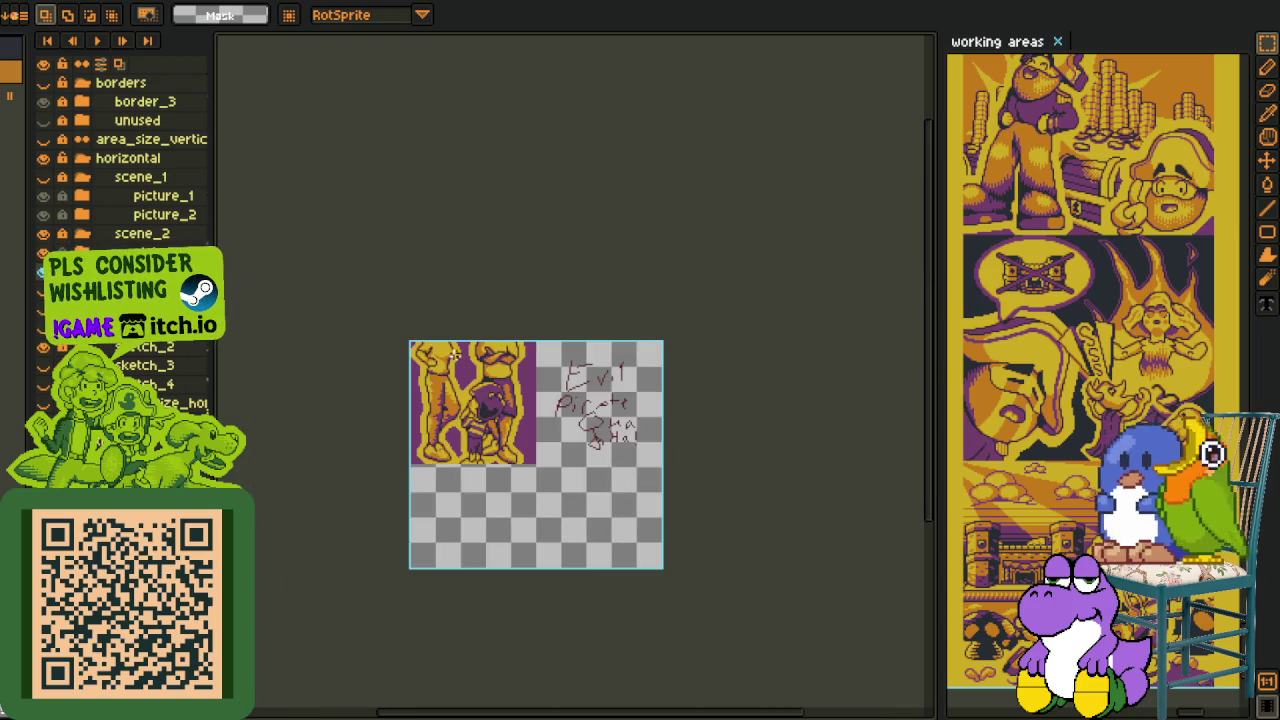
pyautogui.scroll(2, 455, 356)
pyautogui.moveTo(521, 473); pyautogui.dragTo(513, 425)
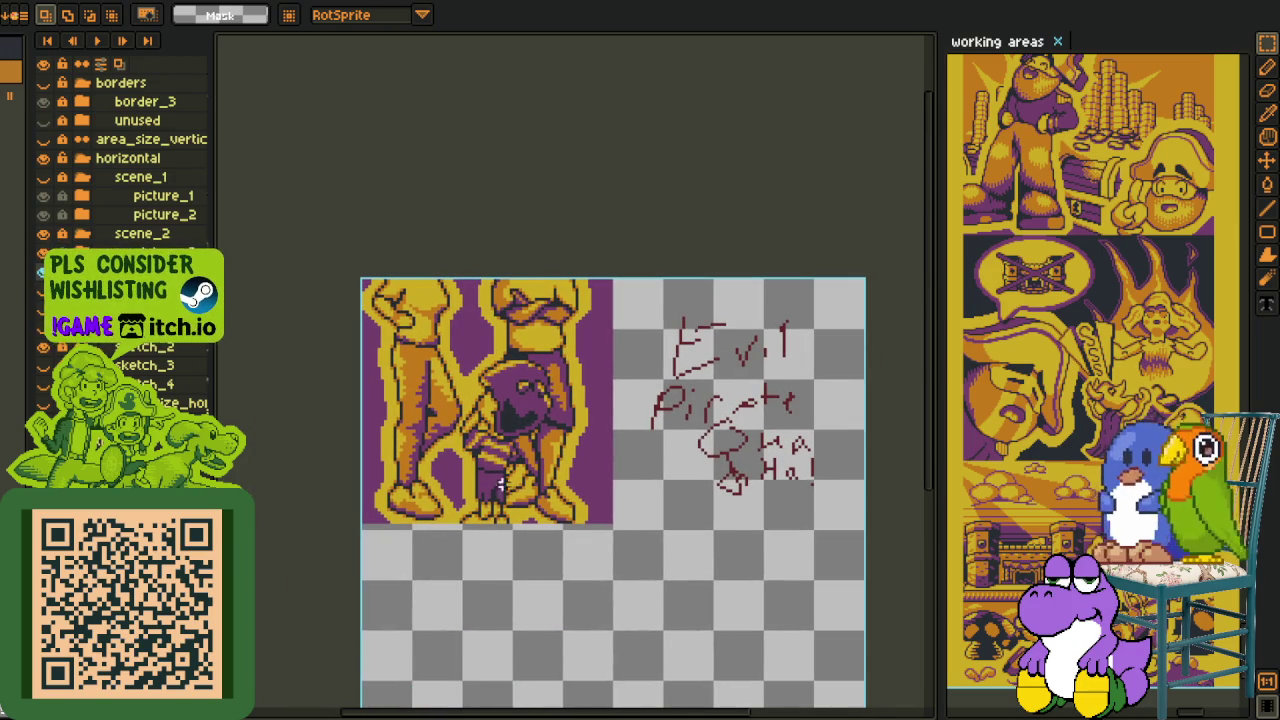
pyautogui.scroll(-2, 500, 470)
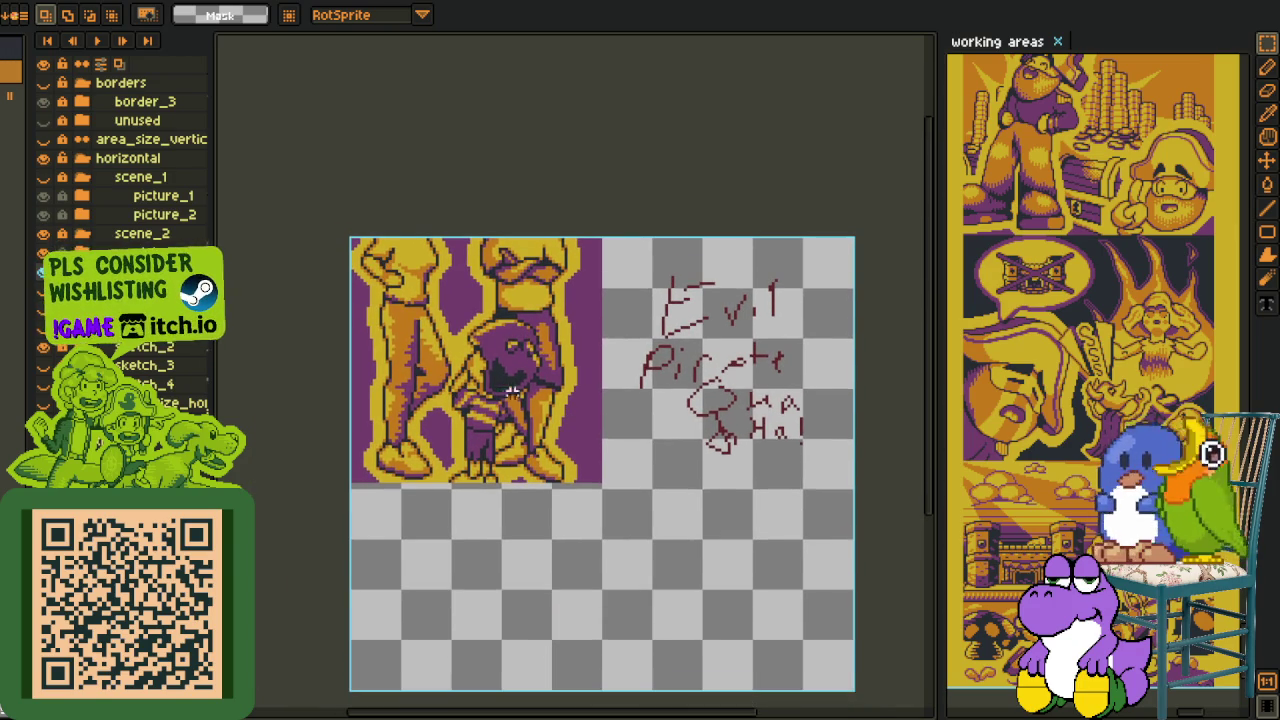
pyautogui.scroll(1, 511, 390)
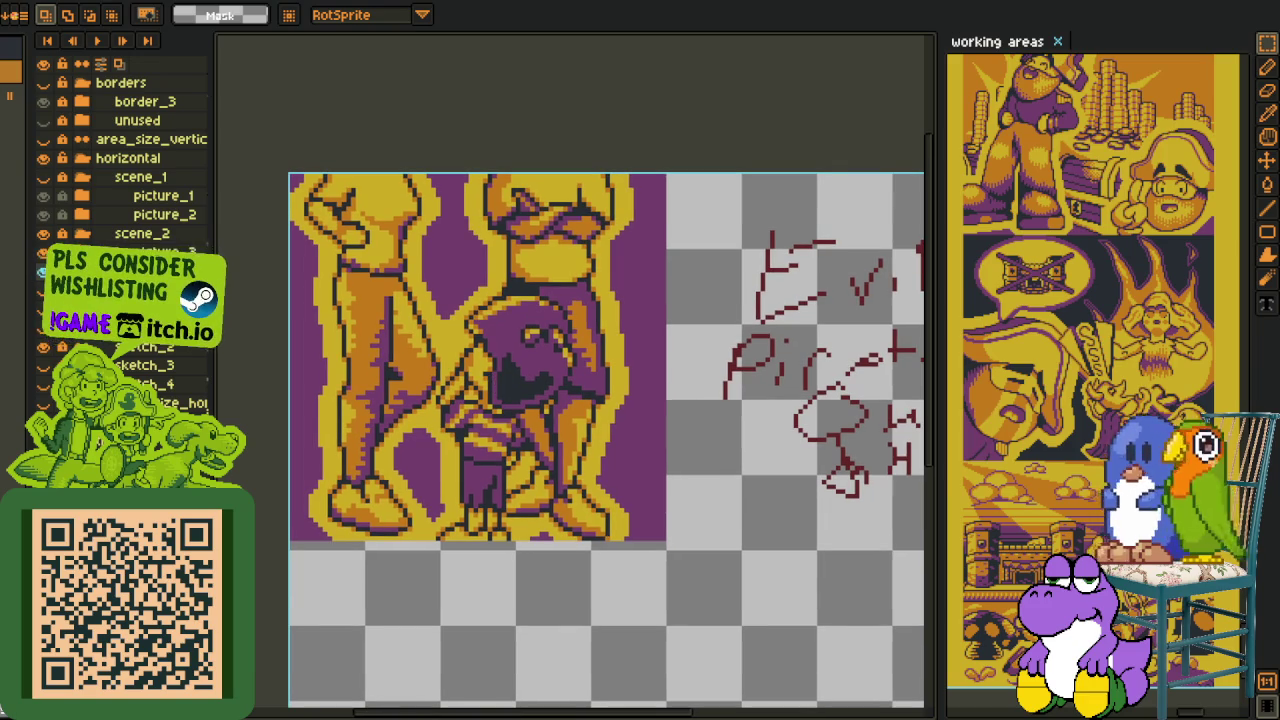
pyautogui.click(43, 233)
pyautogui.click(43, 233)
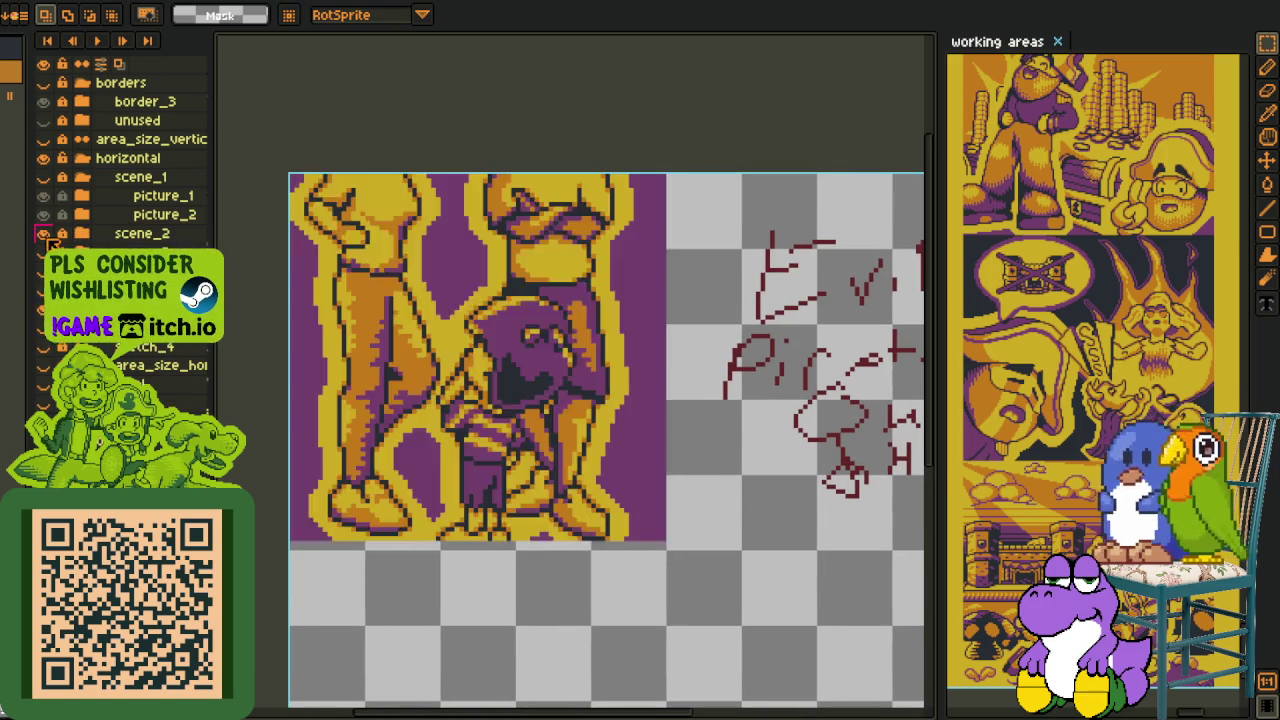
pyautogui.click(43, 233)
# Marquee-select the rough figure sketches, then show scene_2 again and clear the selection.
pyautogui.scroll(1, 405, 319)
pyautogui.scroll(1, 421, 356)
pyautogui.scroll(1, 396, 296)
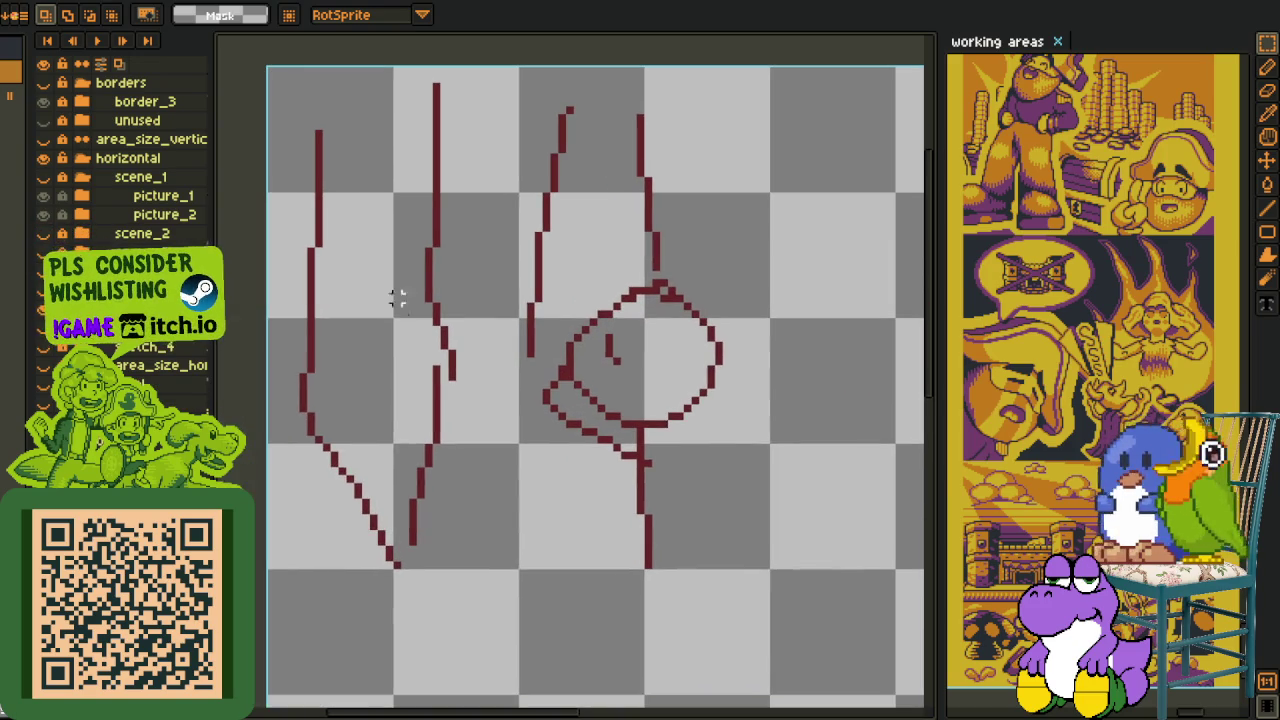
pyautogui.moveTo(284, 68)
pyautogui.mouseDown()
pyautogui.moveTo(369, 206)
pyautogui.moveTo(735, 659)
pyautogui.mouseUp()
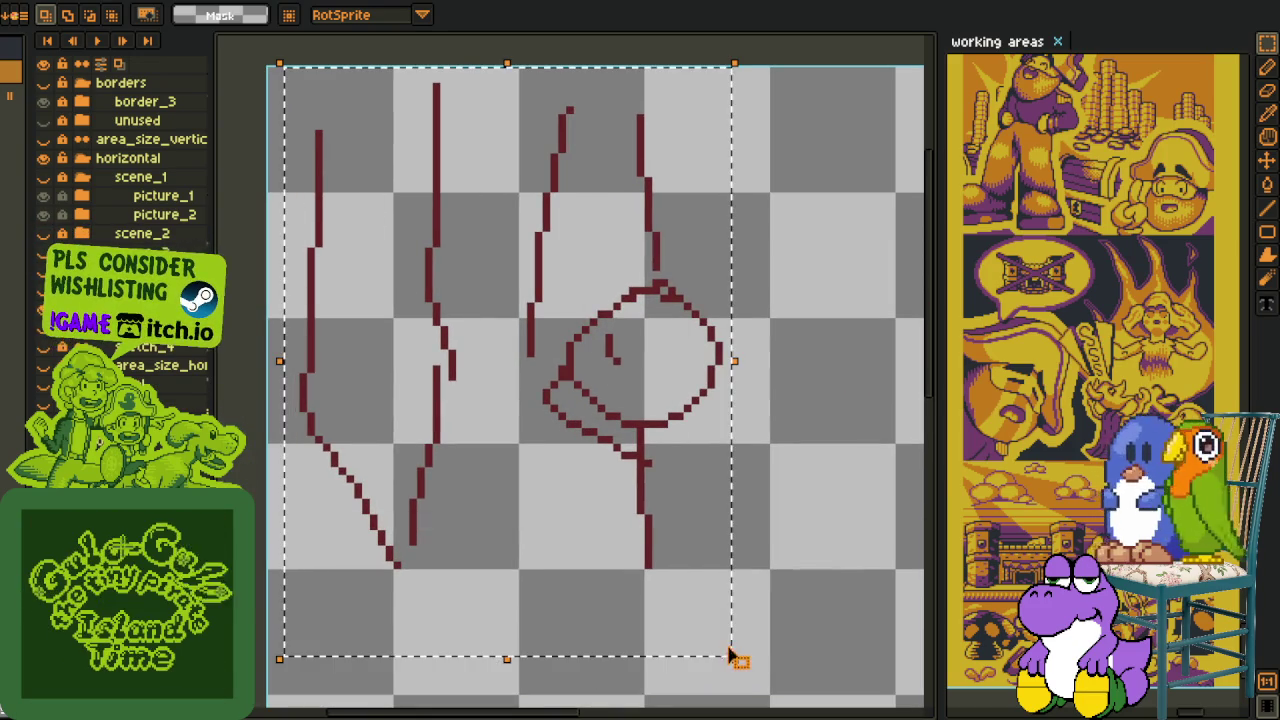
pyautogui.click(805, 393)
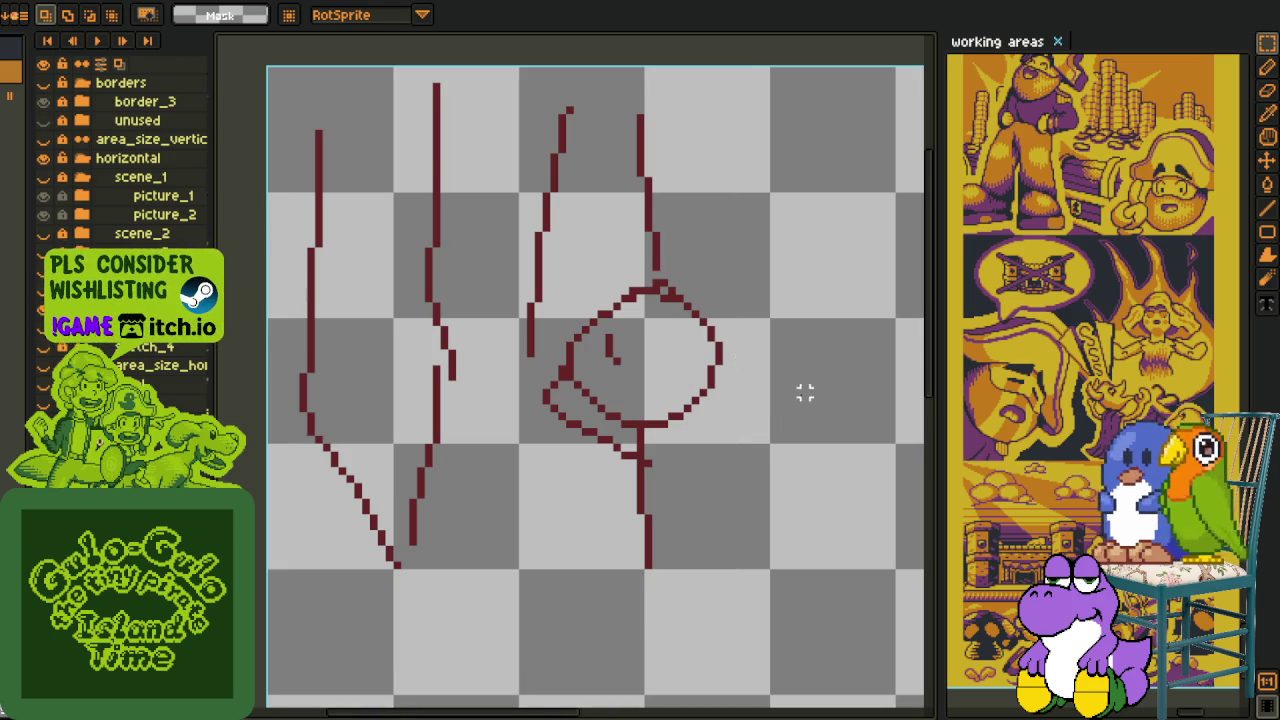
pyautogui.scroll(-2, 757, 417)
pyautogui.moveTo(462, 204); pyautogui.dragTo(750, 551)
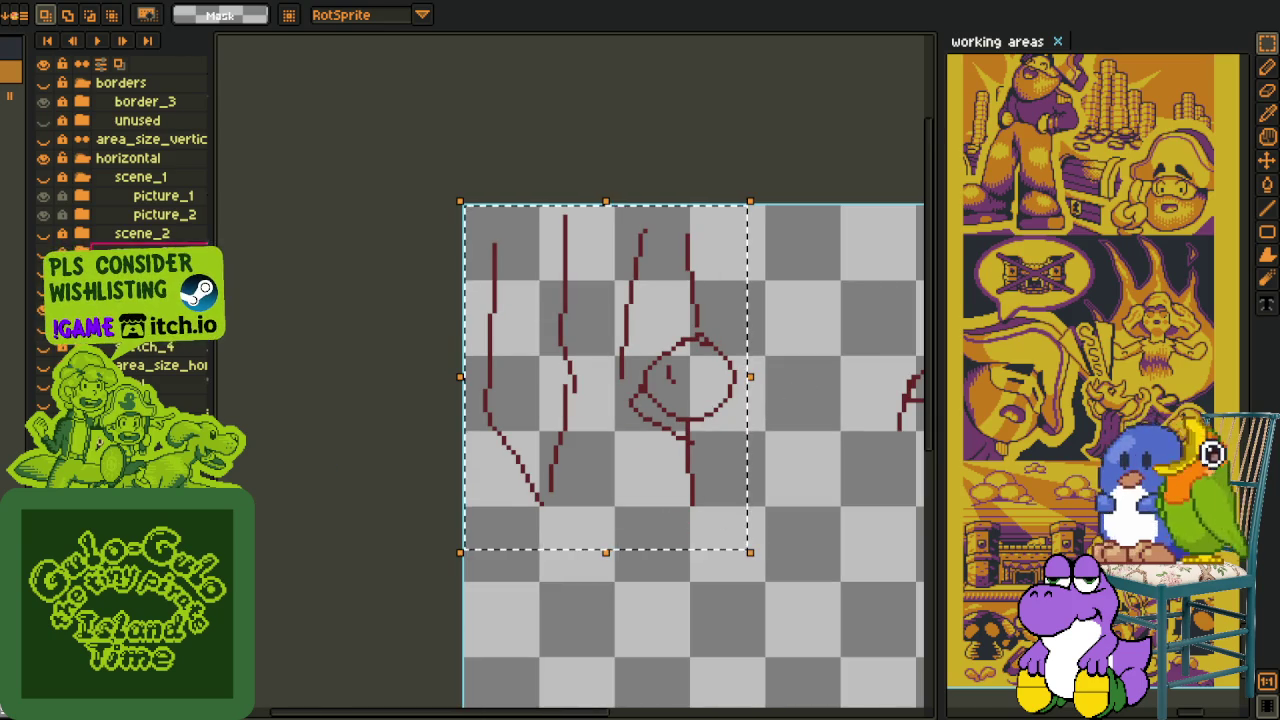
pyautogui.click(44, 235)
pyautogui.click(873, 553)
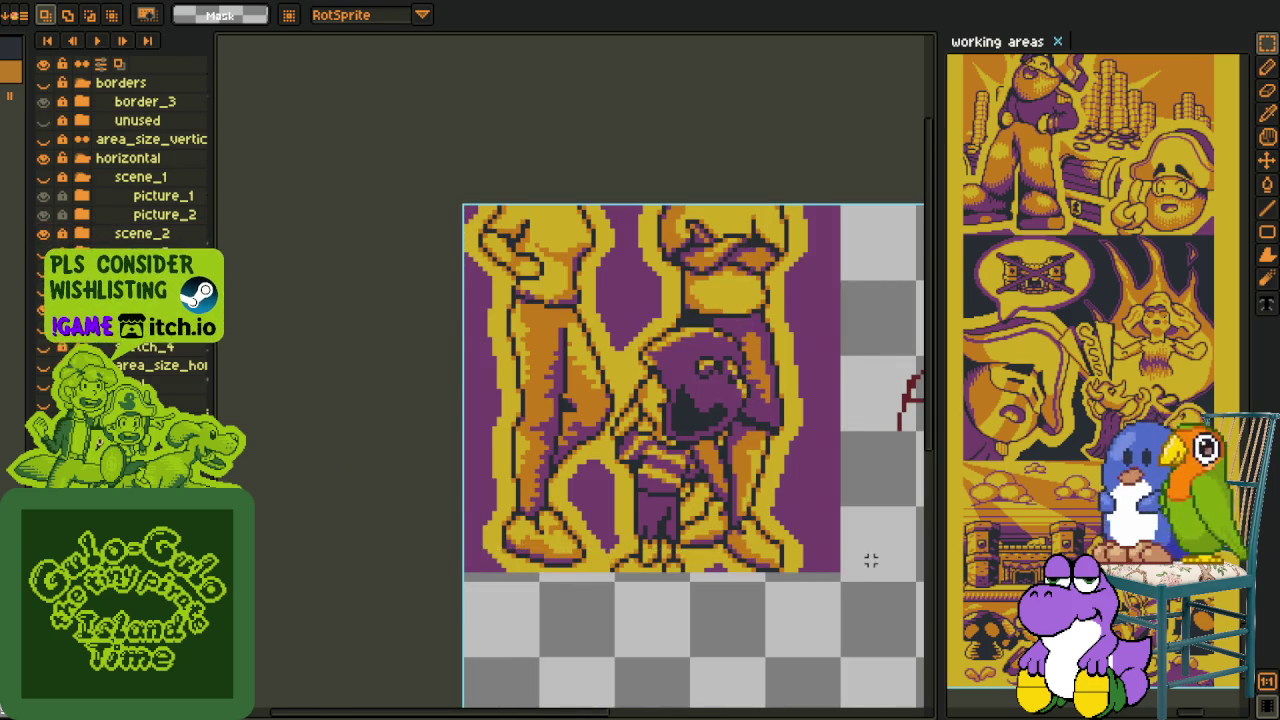
# Hide scene_2 and marquee-select the left and middle figure sketches in turn.
pyautogui.click(44, 234)
pyautogui.moveTo(338, 128)
pyautogui.mouseDown()
pyautogui.moveTo(471, 443)
pyautogui.moveTo(486, 443)
pyautogui.mouseUp()
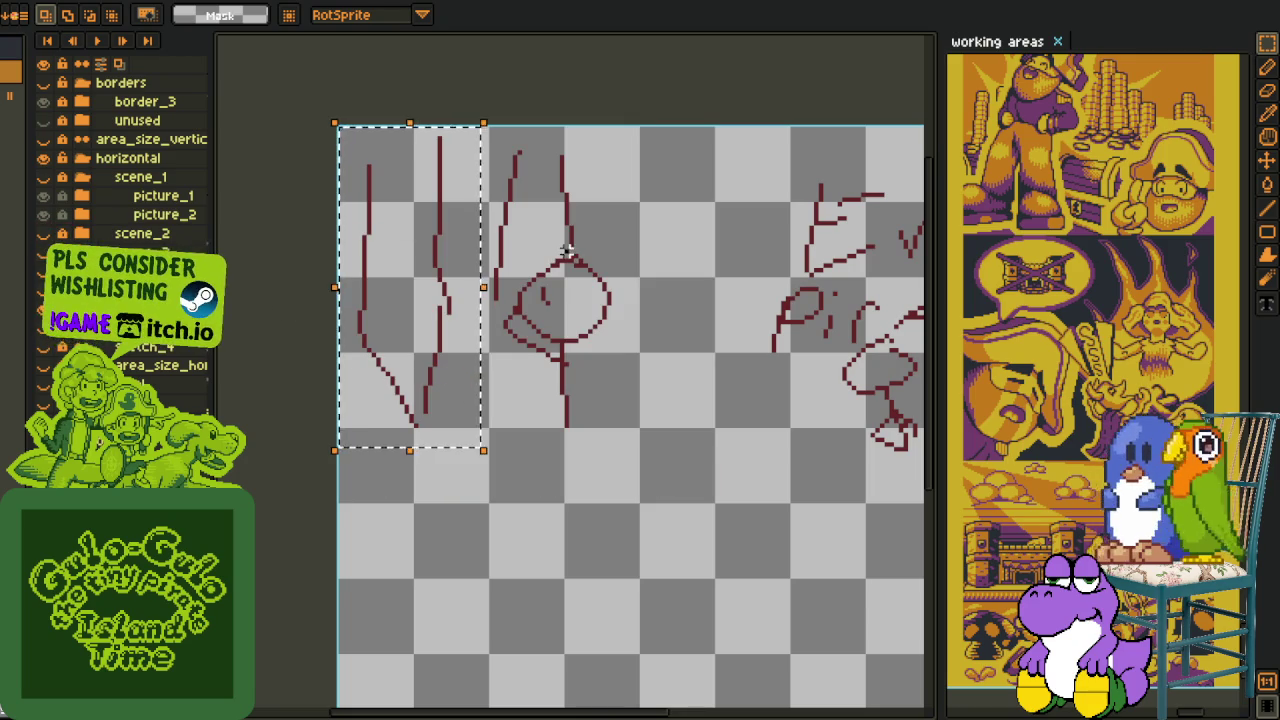
pyautogui.click(492, 127)
pyautogui.moveTo(490, 125); pyautogui.dragTo(615, 289)
pyautogui.hotkey('ctrl', 'd')
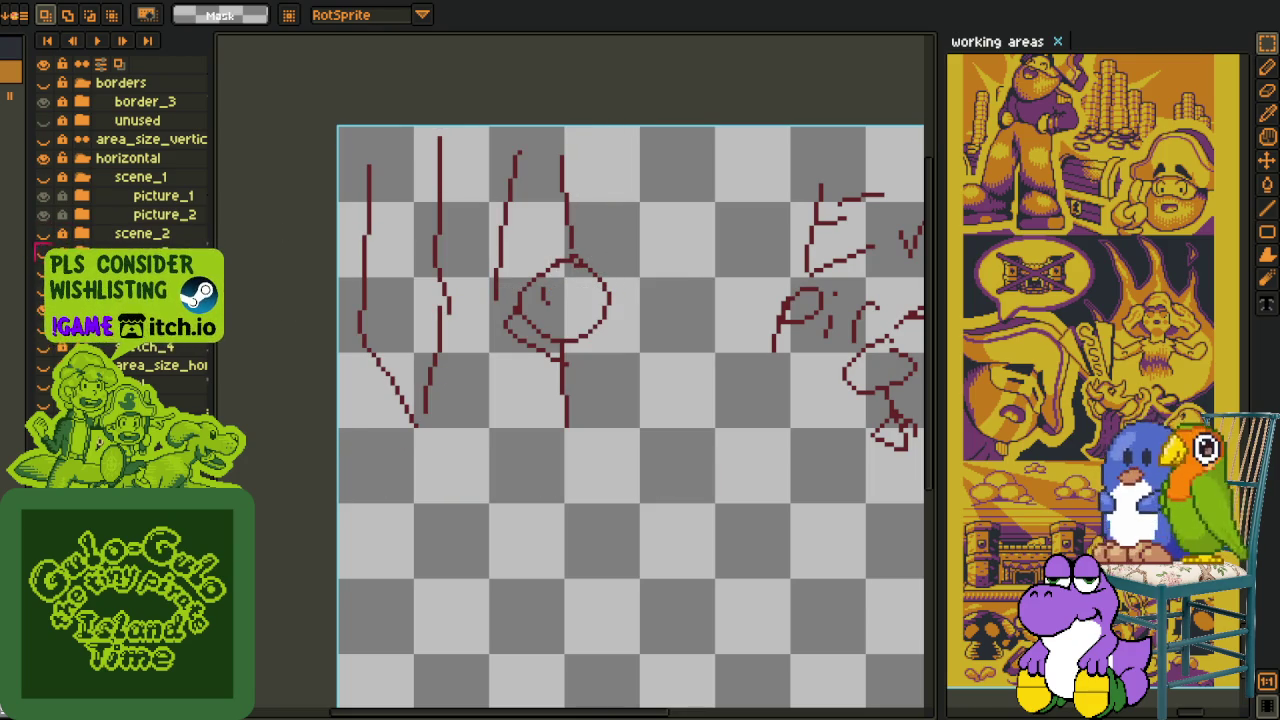
# Show scene_2 again and select the sketch half beside the pirate artwork.
pyautogui.click(44, 234)
pyautogui.scroll(-1, 690, 500)
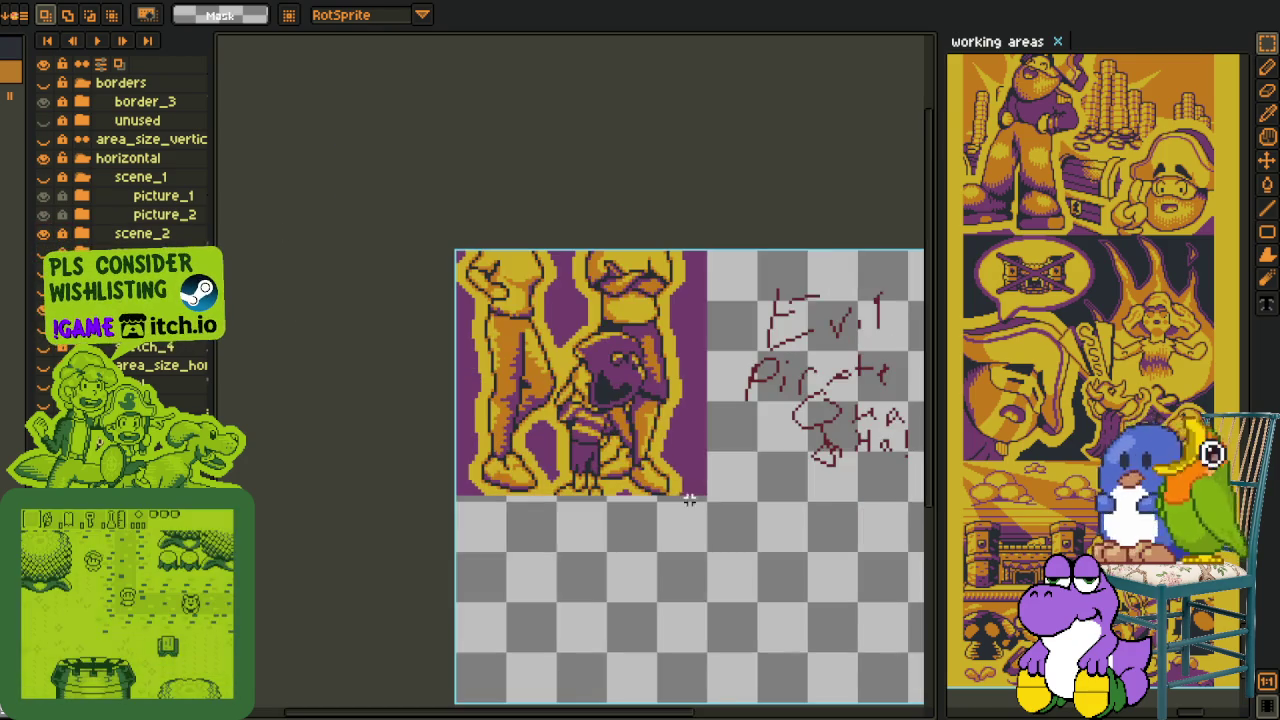
pyautogui.moveTo(690, 500); pyautogui.dragTo(581, 470)
pyautogui.scroll(1, 535, 198)
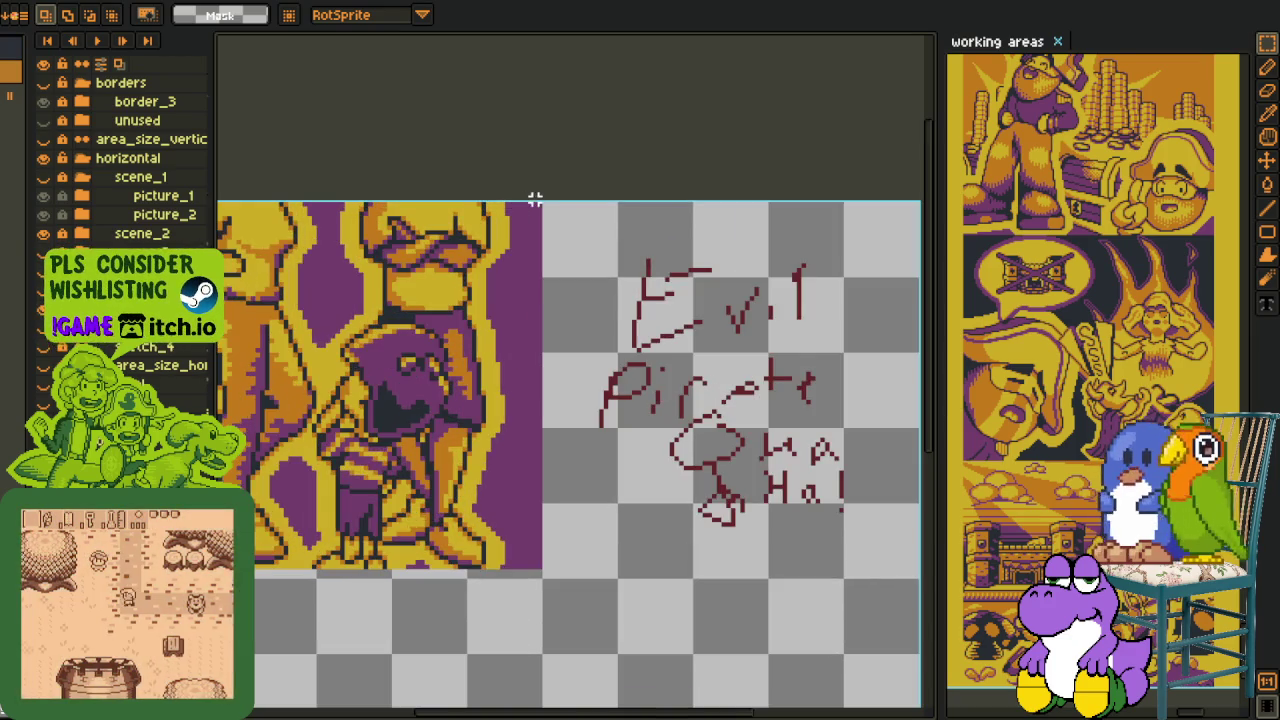
pyautogui.moveTo(535, 198); pyautogui.dragTo(870, 561)
pyautogui.scroll(-1, 869, 560)
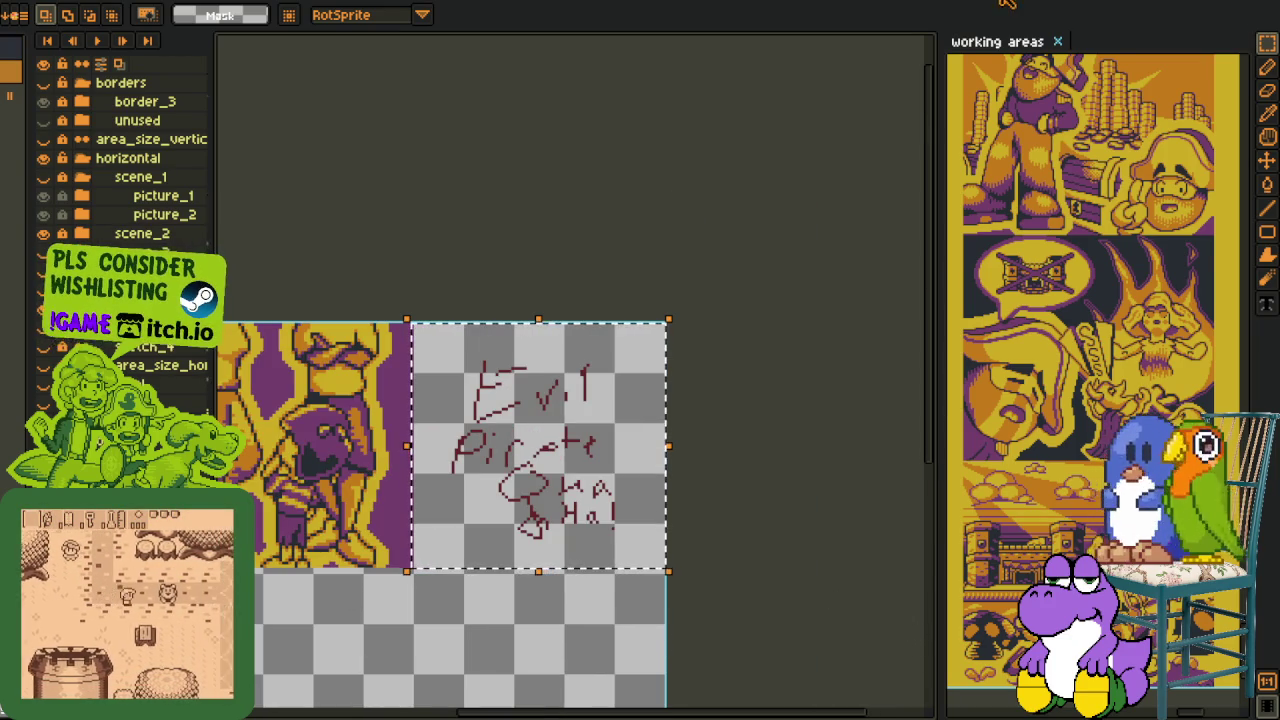
# Dock the working areas sheet in the main tab bar and mark out the pirate comic panel.
pyautogui.moveTo(997, 41); pyautogui.dragTo(570, 38)
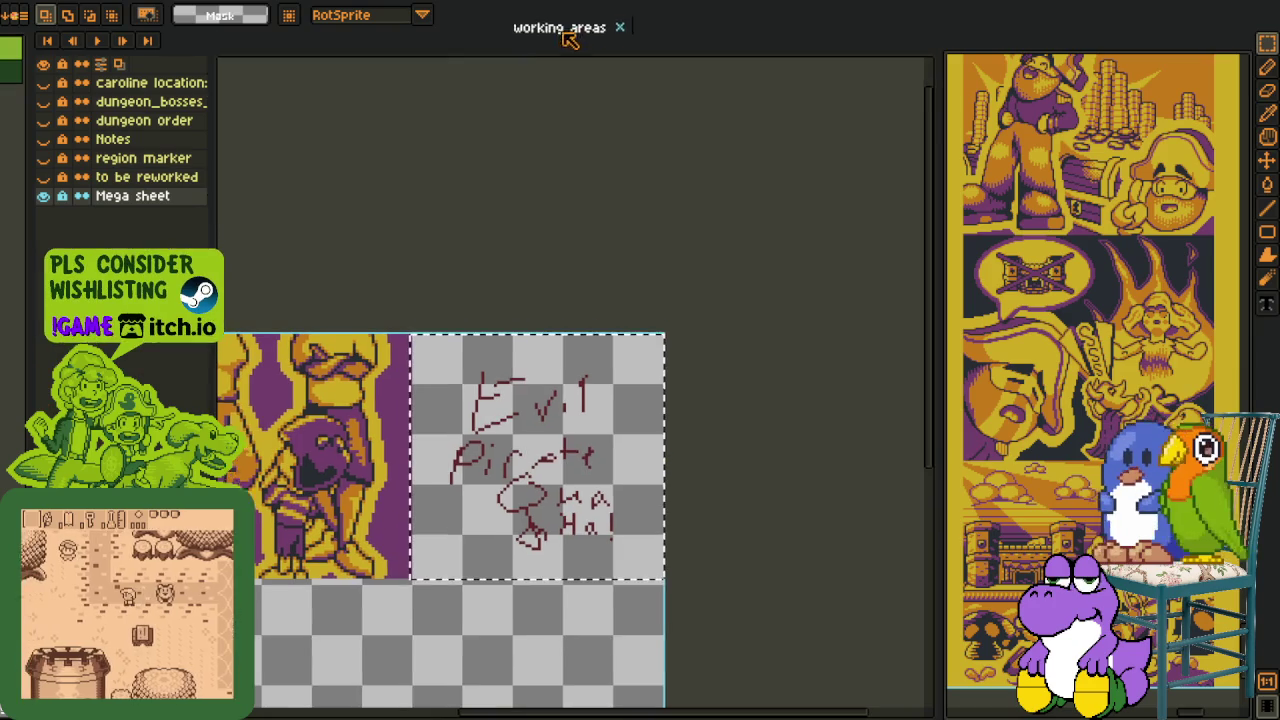
pyautogui.scroll(-2, 748, 226)
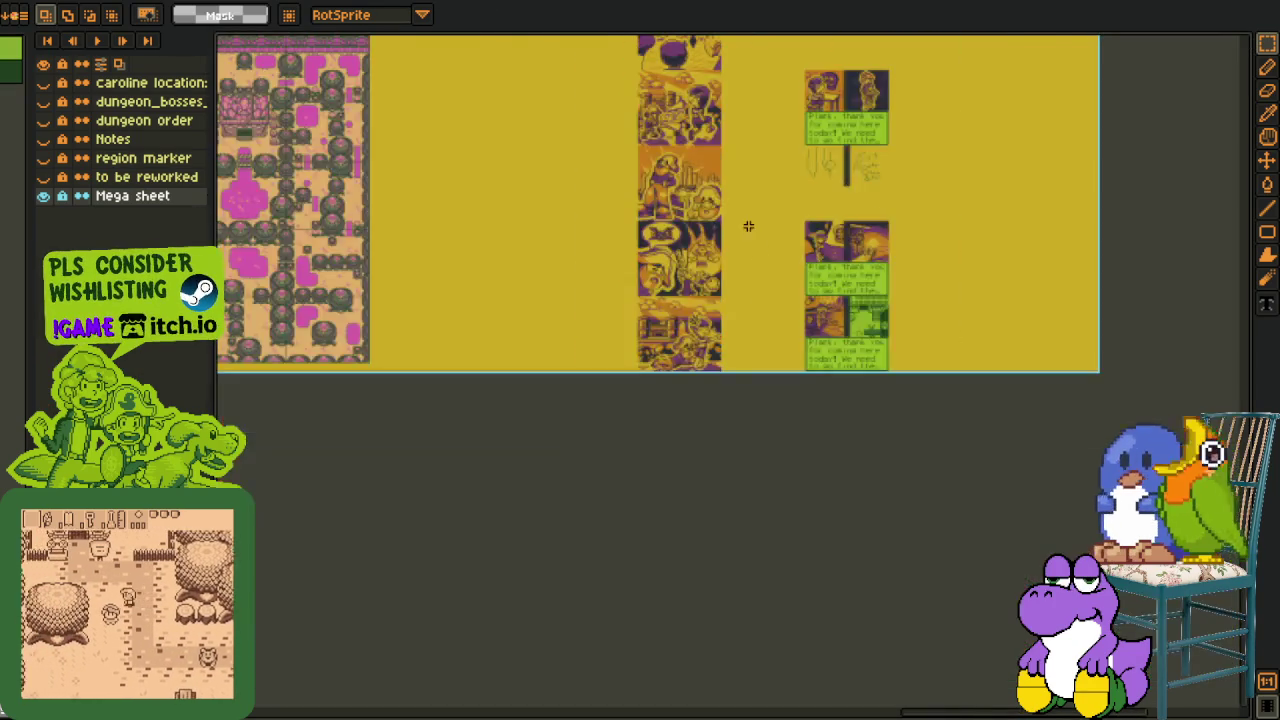
pyautogui.scroll(5, 748, 226)
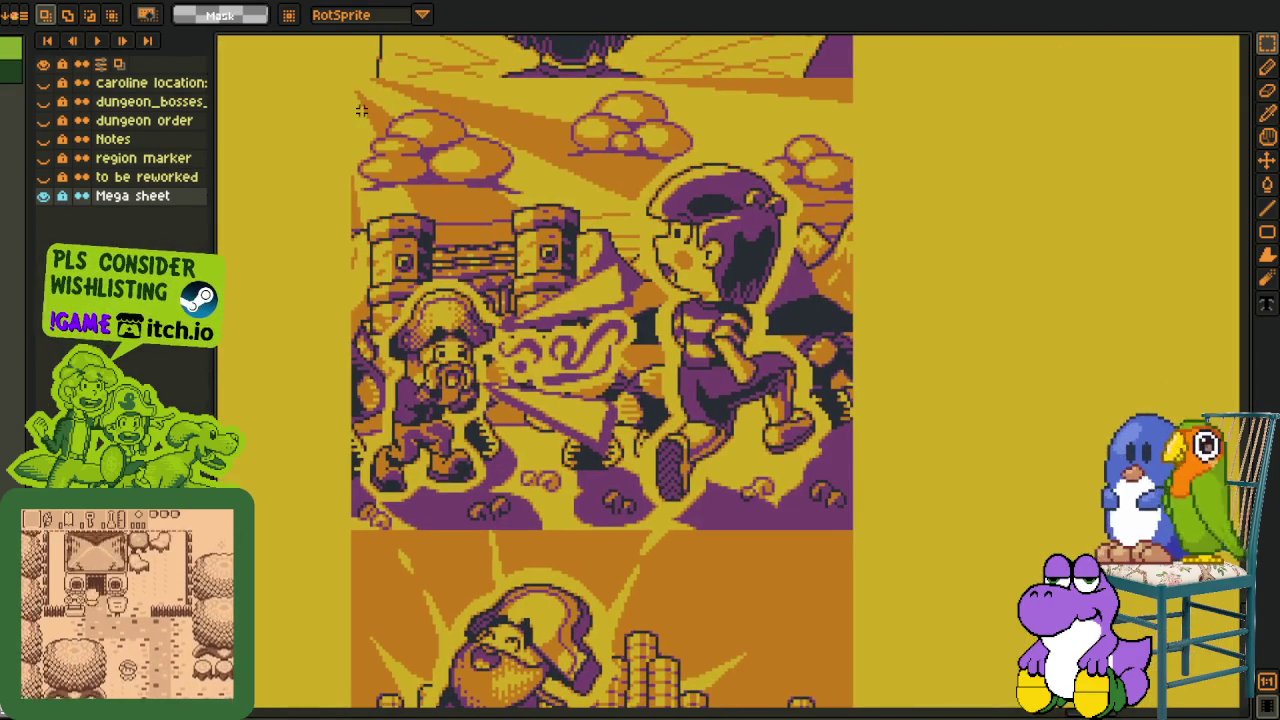
pyautogui.moveTo(361, 111)
pyautogui.mouseDown()
pyautogui.moveTo(951, 528)
pyautogui.moveTo(946, 433)
pyautogui.moveTo(522, 334)
pyautogui.mouseUp()
pyautogui.scroll(-2, 951, 528)
pyautogui.scroll(2, 906, 251)
# Marquee empty space beside the dialogue panel while panning across the mega sheet.
pyautogui.moveTo(658, 111)
pyautogui.mouseDown()
pyautogui.moveTo(1012, 528)
pyautogui.moveTo(1186, 593)
pyautogui.mouseUp()
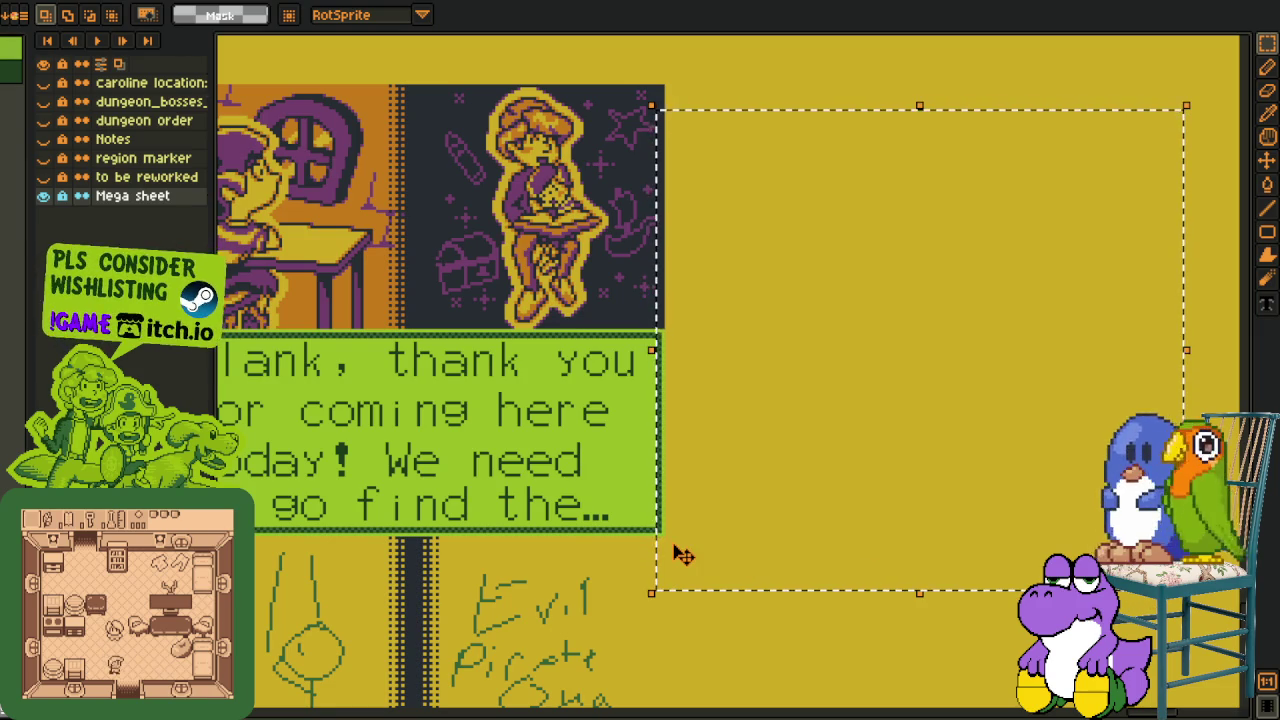
pyautogui.scroll(-2, 569, 569)
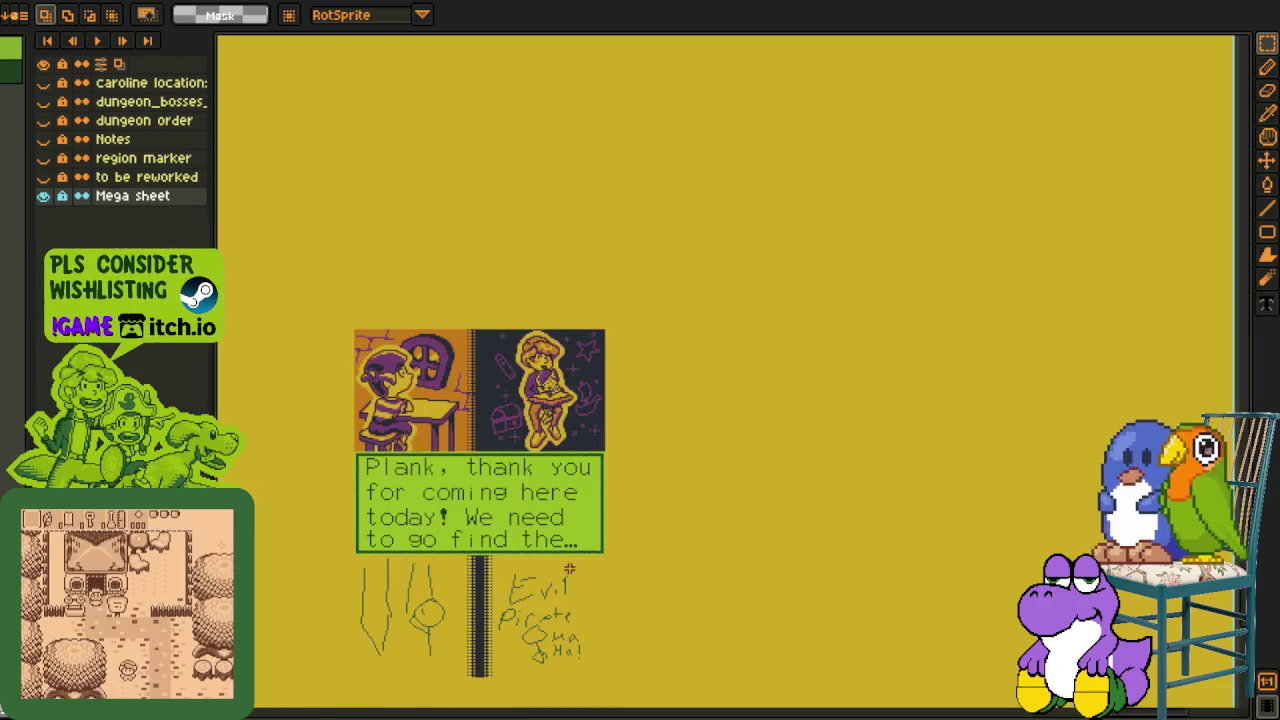
pyautogui.moveTo(569, 569); pyautogui.dragTo(539, 455)
pyautogui.moveTo(770, 246); pyautogui.dragTo(1057, 523)
pyautogui.scroll(-3, 808, 543)
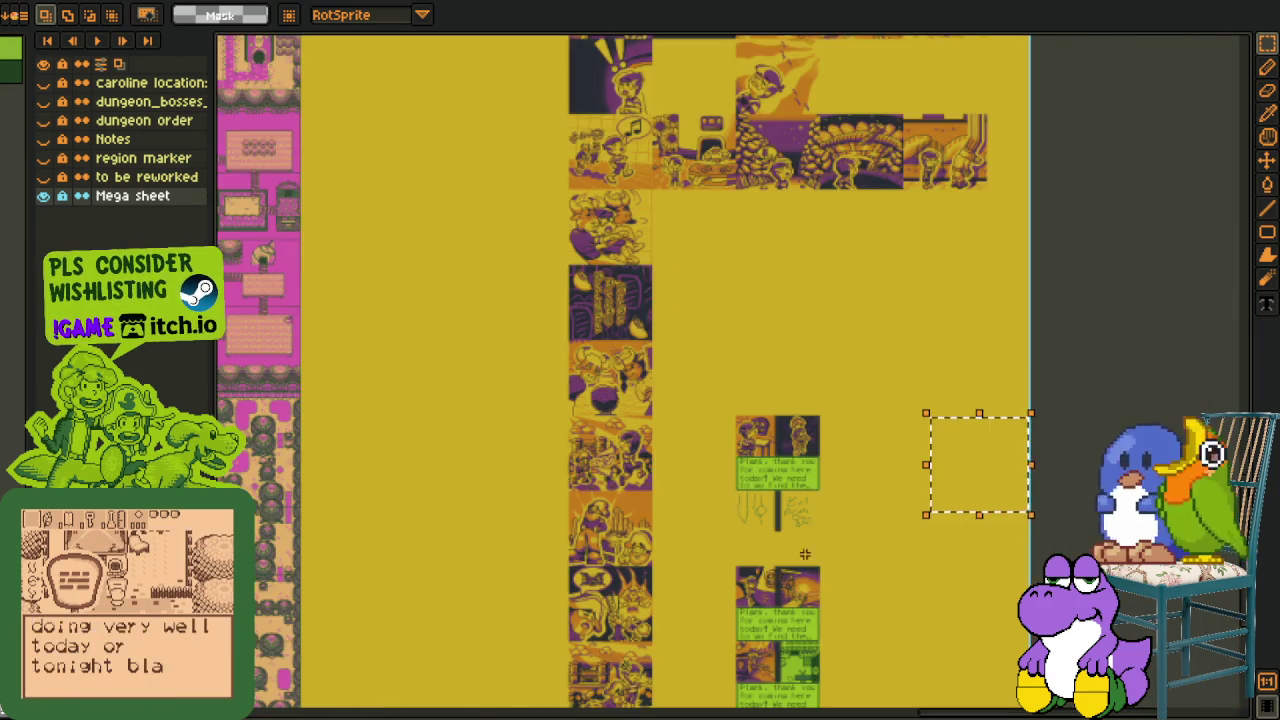
pyautogui.moveTo(808, 543); pyautogui.dragTo(760, 533)
pyautogui.hscroll(-2, 760, 533)
pyautogui.hscroll(-2, 720, 550)
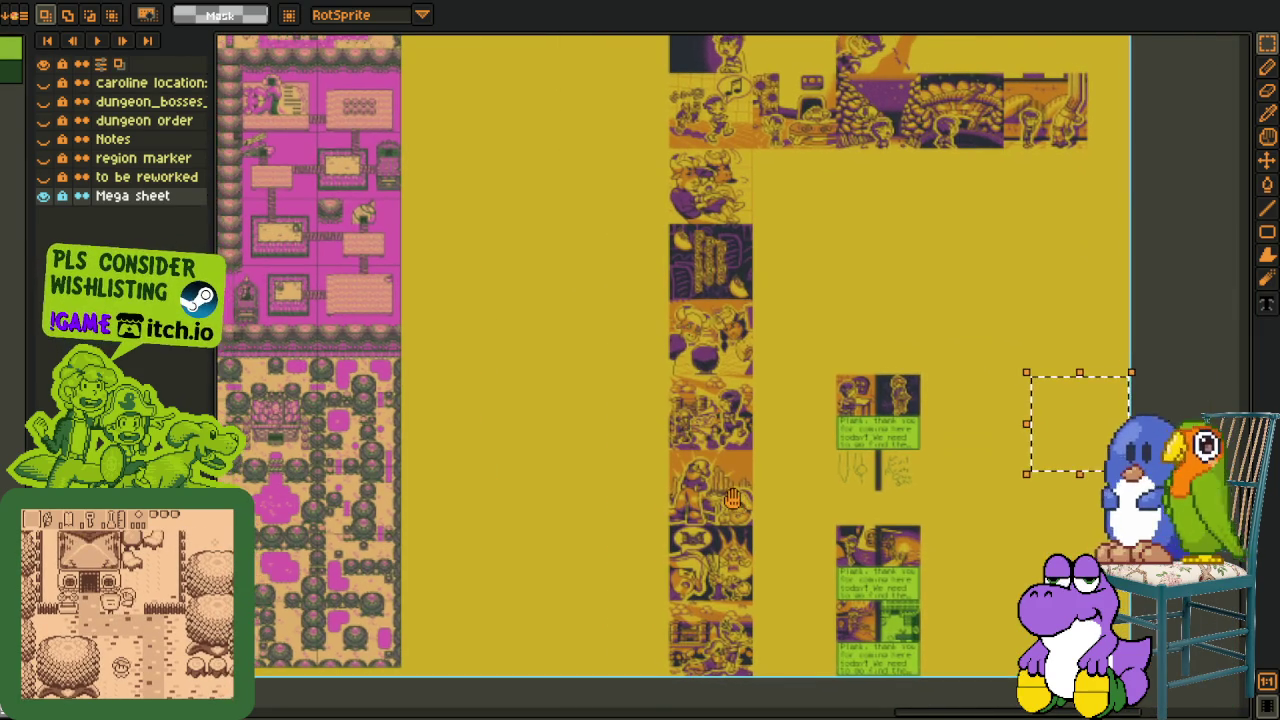
pyautogui.moveTo(606, 477); pyautogui.dragTo(651, 449)
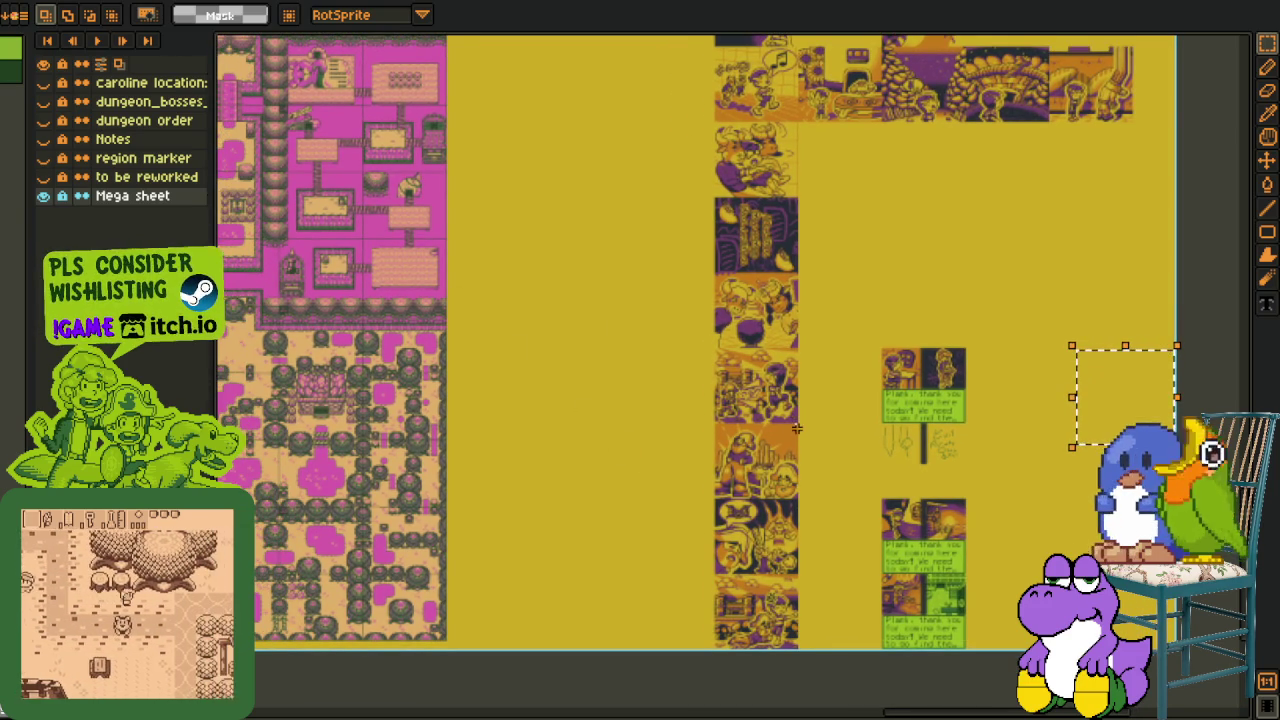
# Pan to the Evil Pirate sketches, then select and deselect the entire sheet.
pyautogui.scroll(2, 886, 437)
pyautogui.scroll(3, 843, 401)
pyautogui.moveTo(843, 401); pyautogui.dragTo(377, 223)
pyautogui.scroll(2, 372, 103)
pyautogui.scroll(-1, 372, 103)
pyautogui.hotkey('ctrl', 'a')
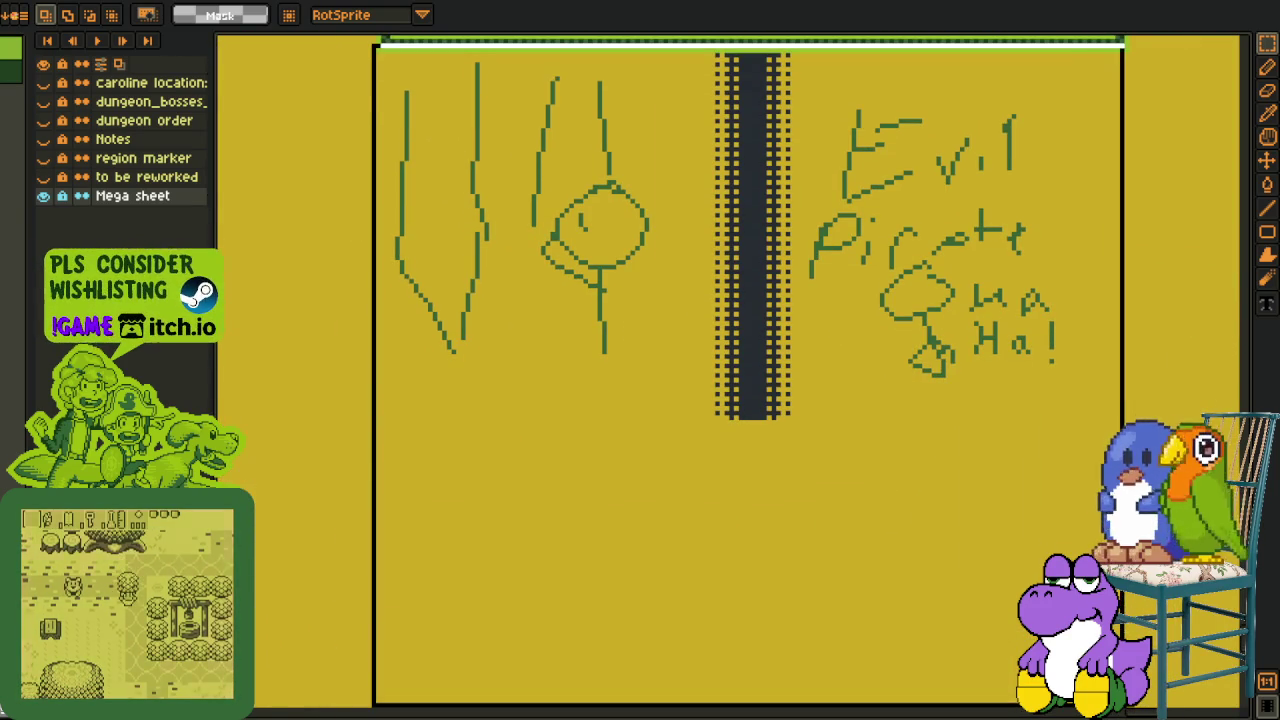
pyautogui.scroll(-1, 789, 504)
pyautogui.hotkey('ctrl', 'd')
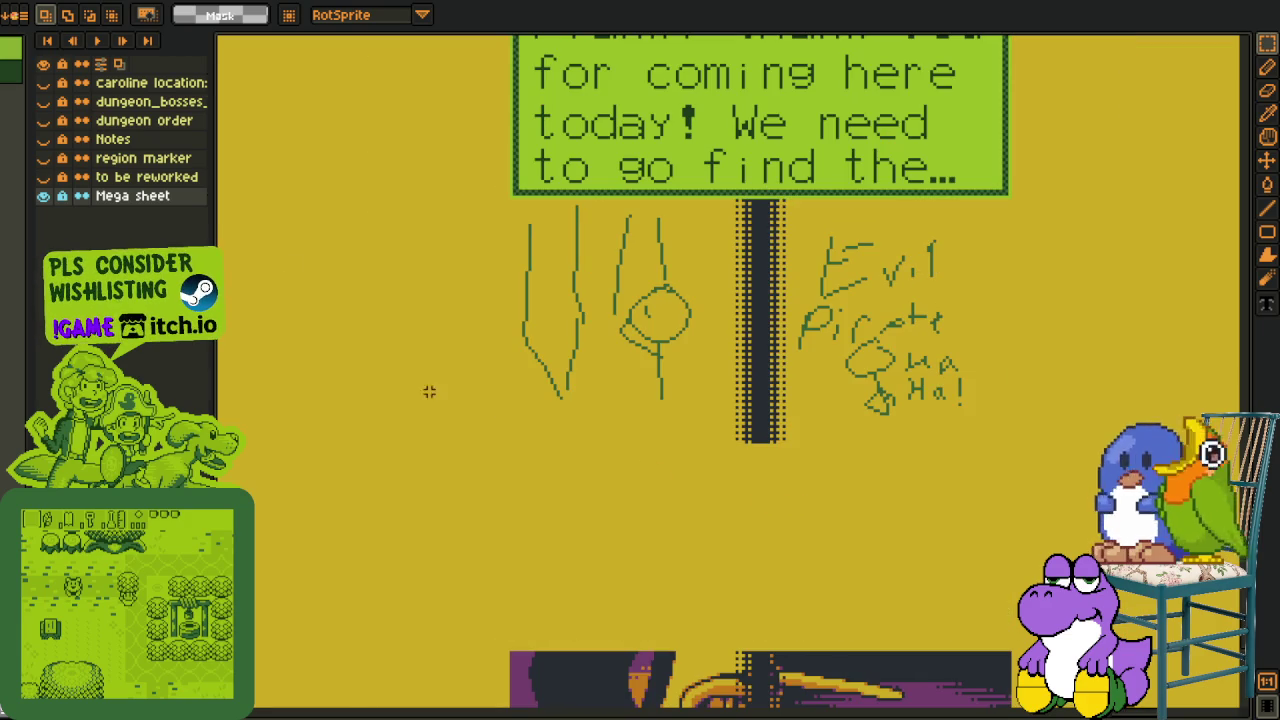
# Collapse scene_1, hide the pirate panel and show the red stick-figure sketch.
pyautogui.scroll(1, 514, 449)
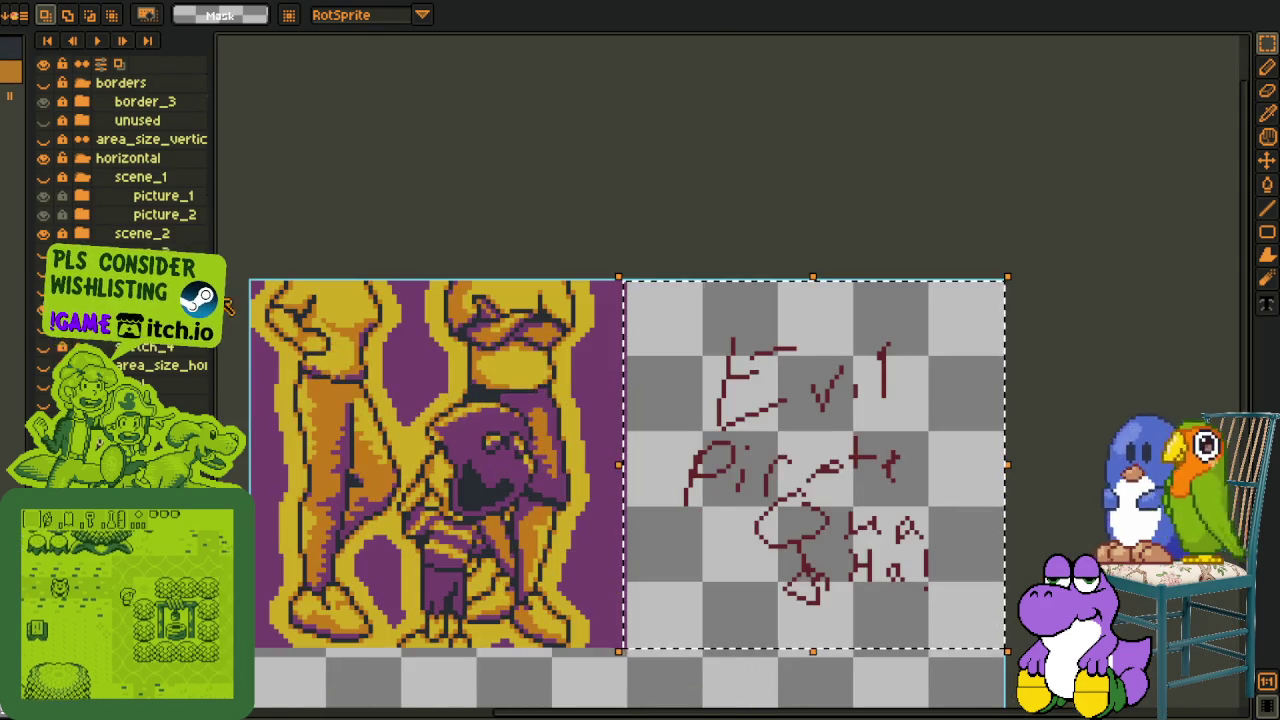
pyautogui.click(84, 180)
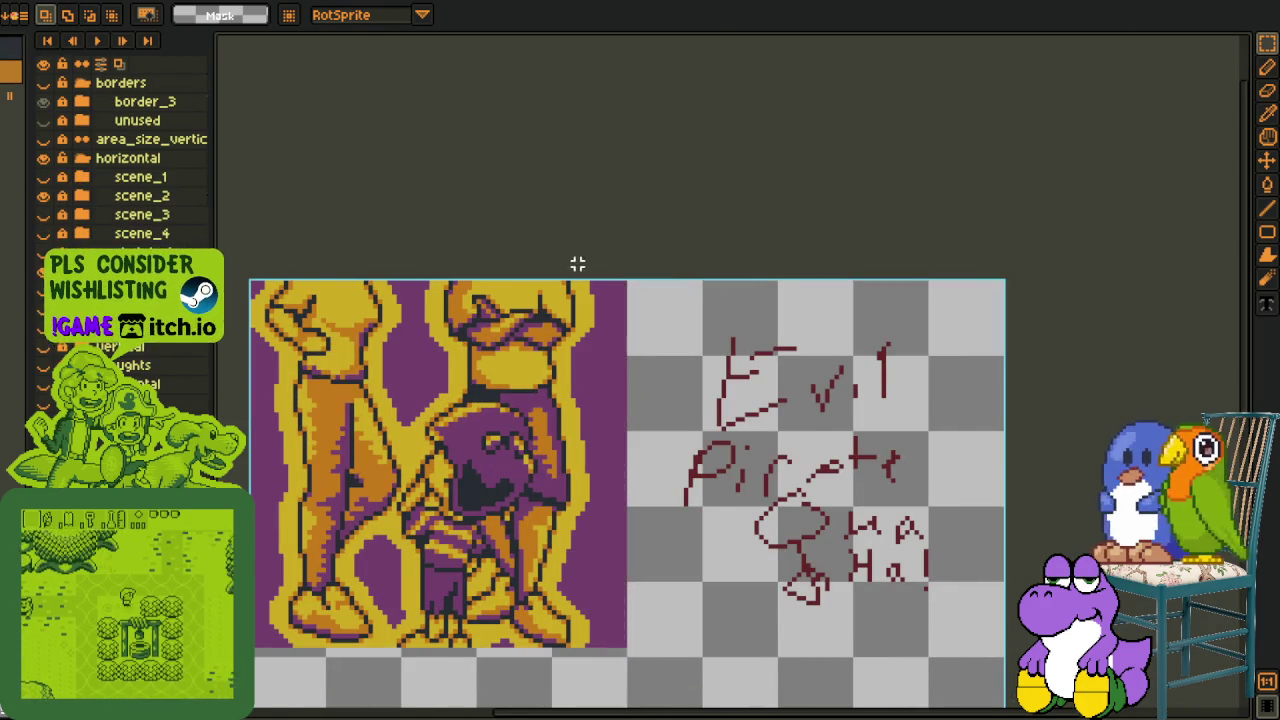
pyautogui.hotkey('ctrl', 'd')
pyautogui.scroll(-2, 577, 263)
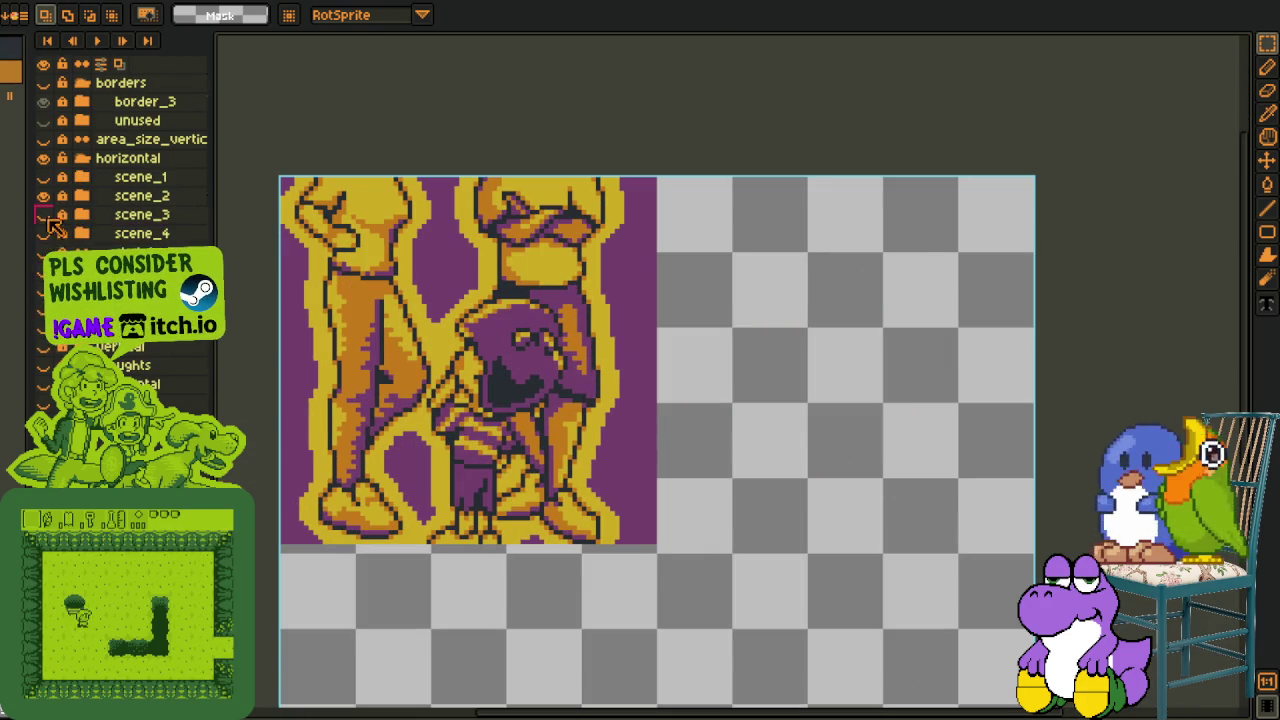
pyautogui.click(43, 196)
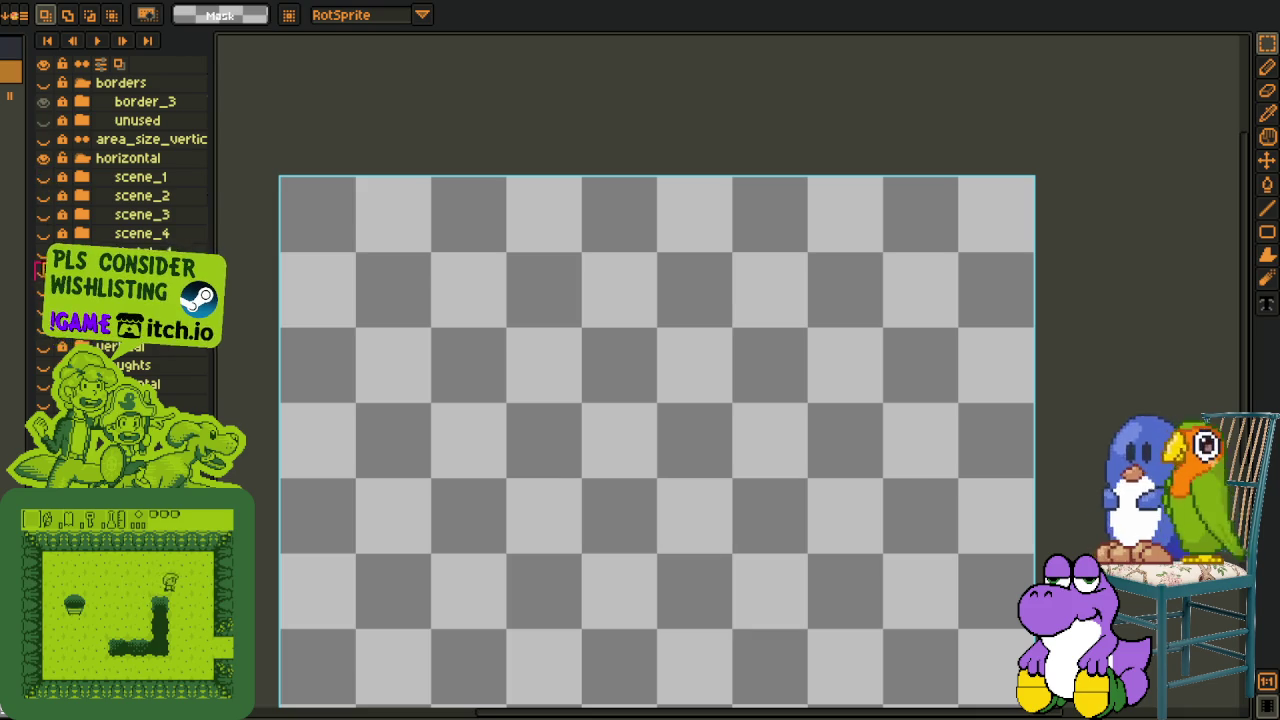
pyautogui.click(43, 252)
pyautogui.scroll(2, 560, 437)
pyautogui.moveTo(560, 437); pyautogui.dragTo(563, 454)
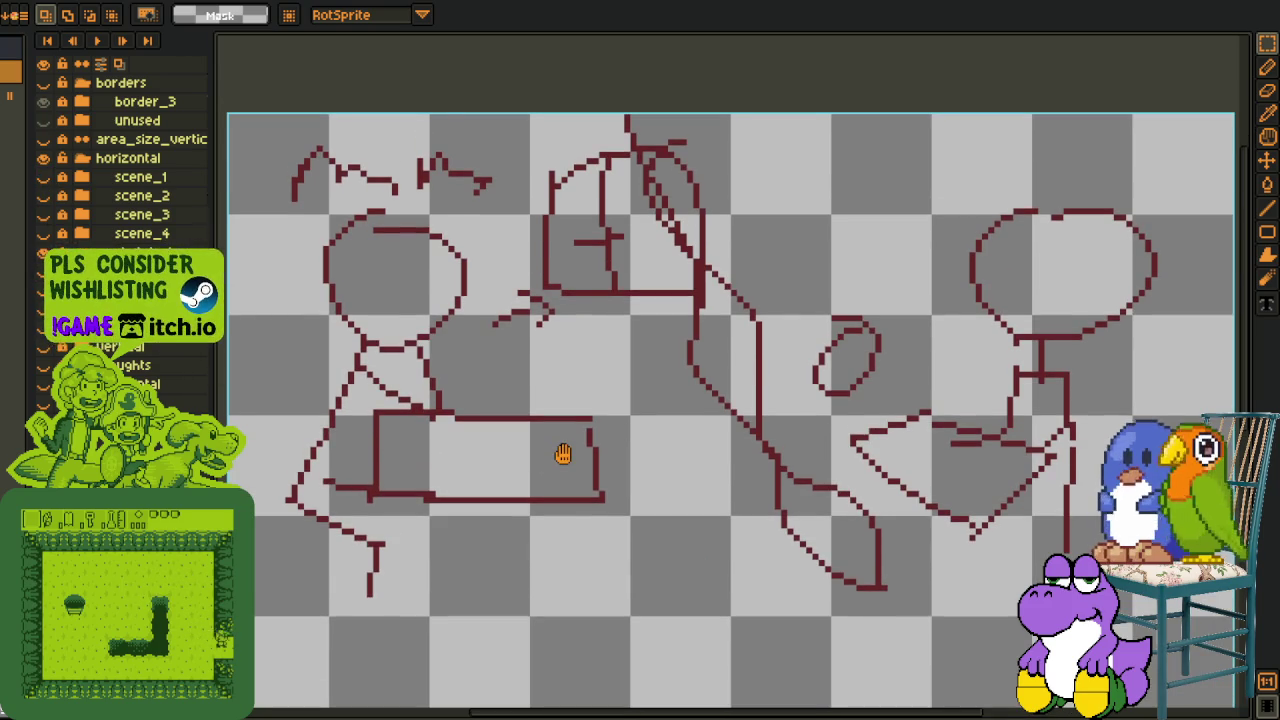
# Toggle the scene_1 and scene_2 pictures on and off to compare them with their sketches.
pyautogui.click(43, 177)
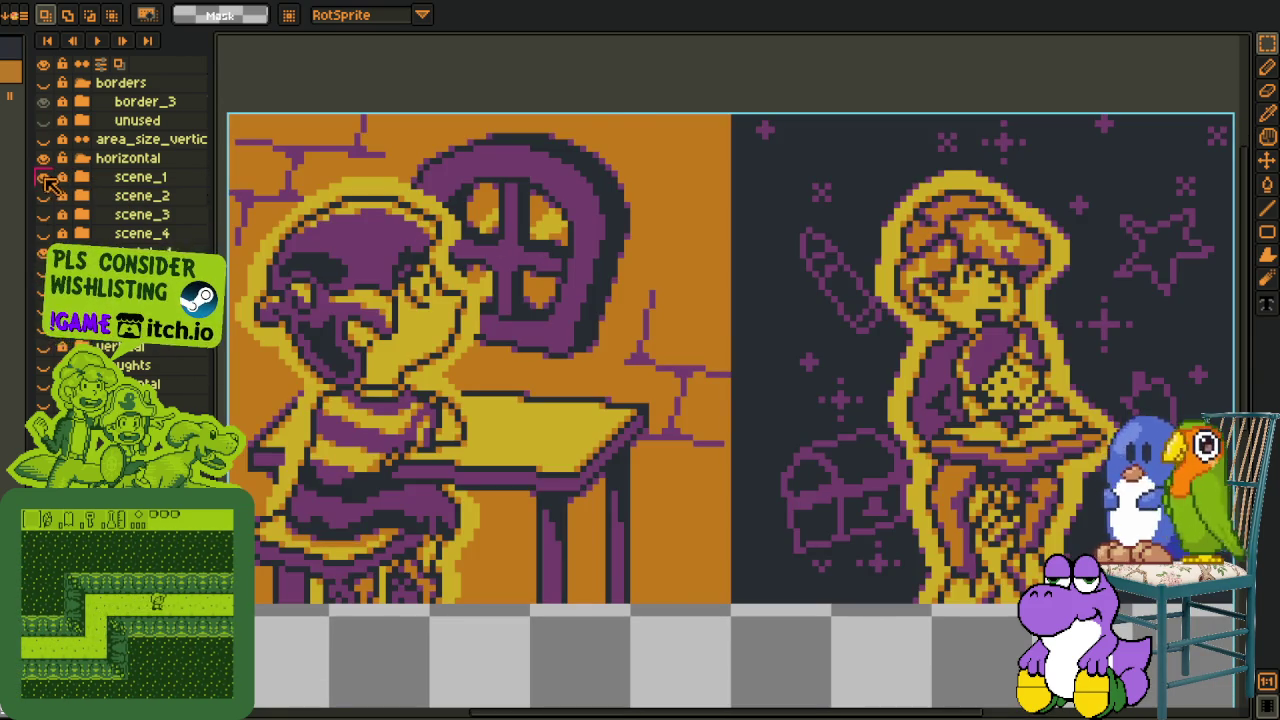
pyautogui.click(43, 177)
pyautogui.click(43, 177)
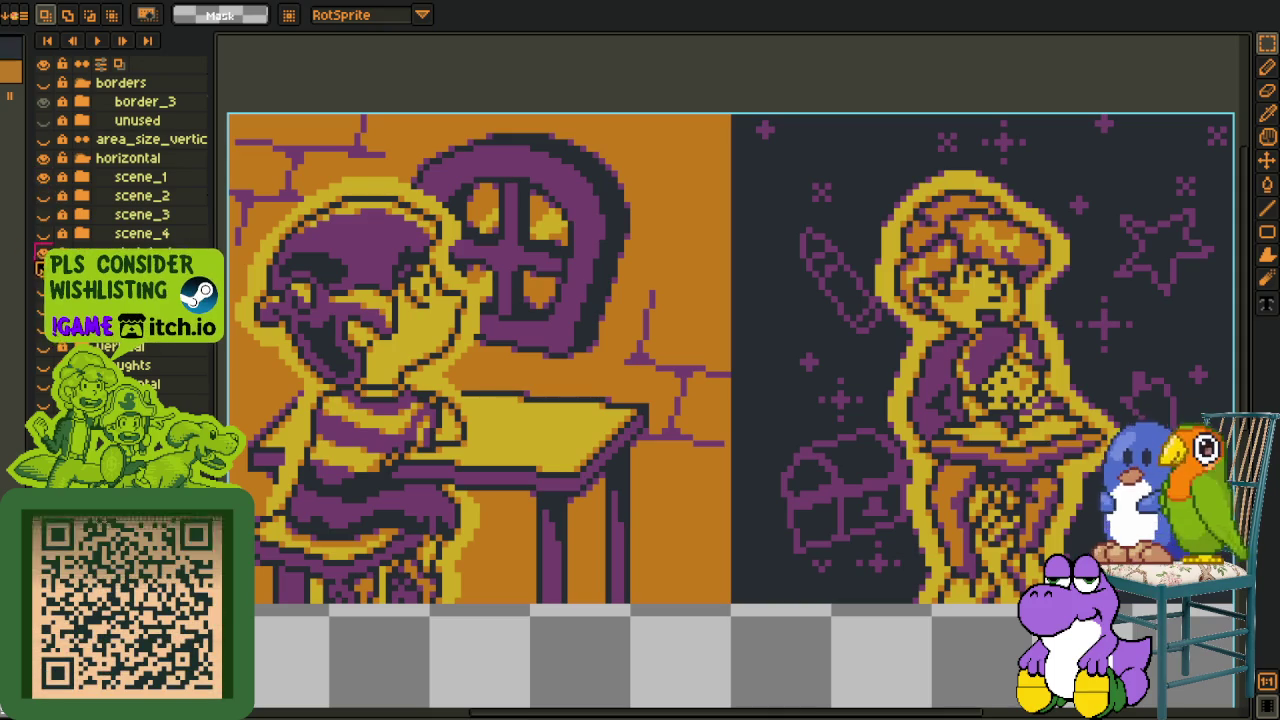
pyautogui.click(43, 177)
pyautogui.click(43, 195)
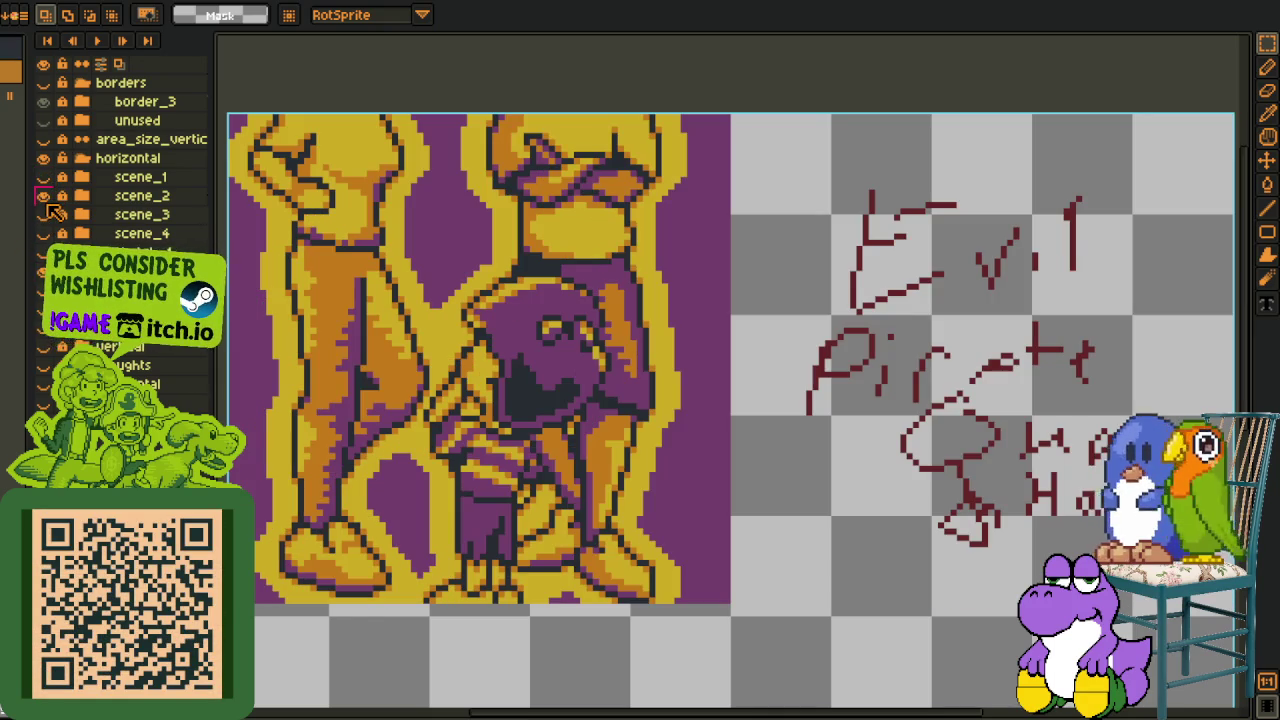
pyautogui.click(43, 195)
# Toggle the scene_3 and scene_4 pictures on and off to compare them with their sketches.
pyautogui.click(43, 214)
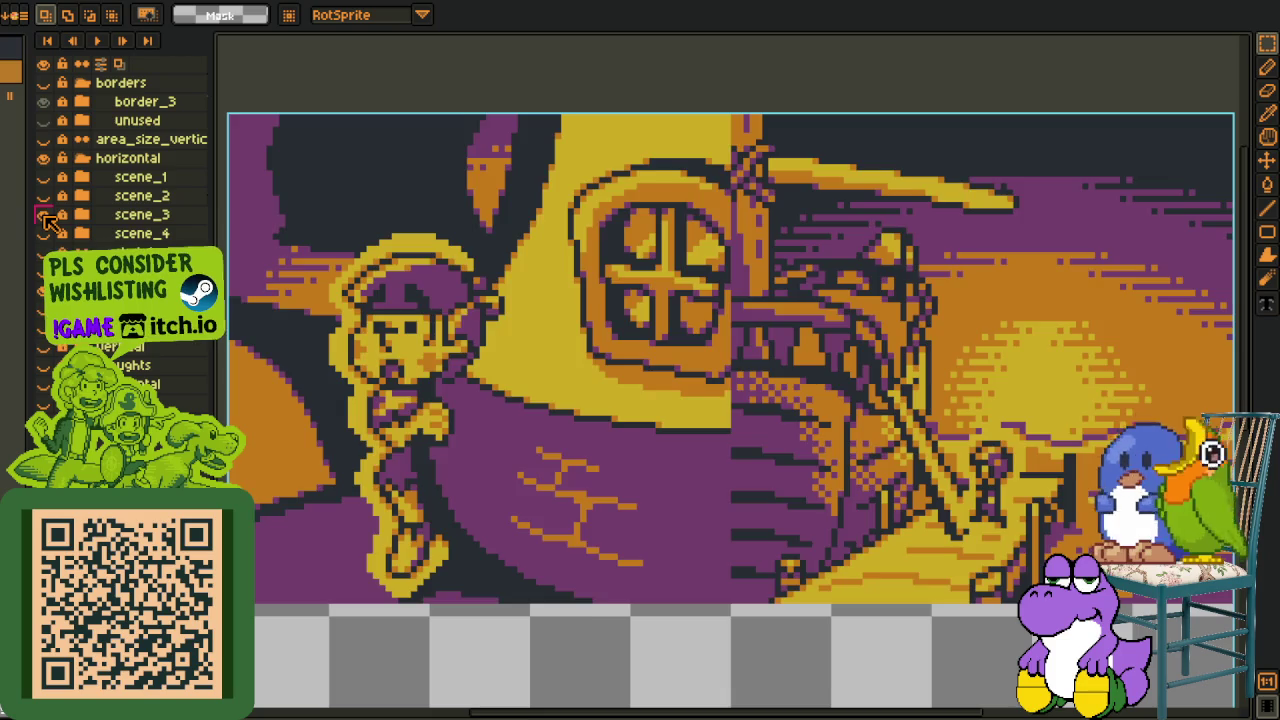
pyautogui.click(43, 214)
pyautogui.click(44, 215)
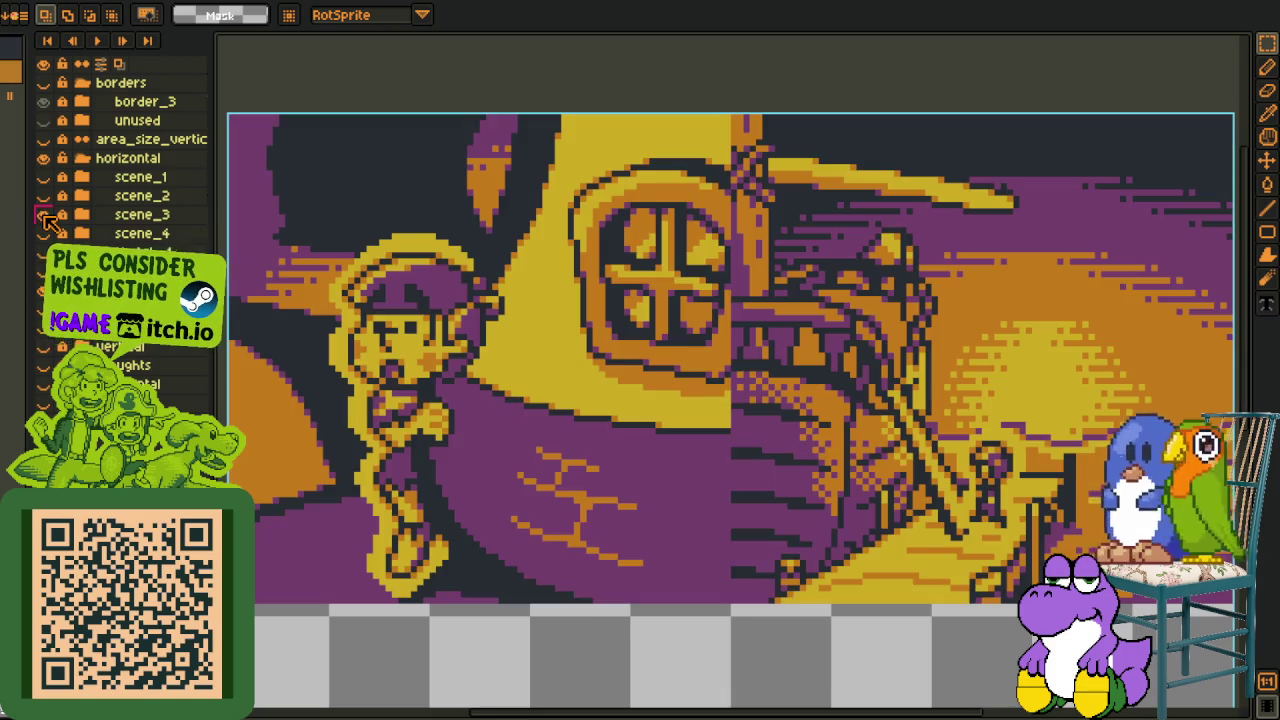
pyautogui.click(44, 215)
pyautogui.click(44, 215)
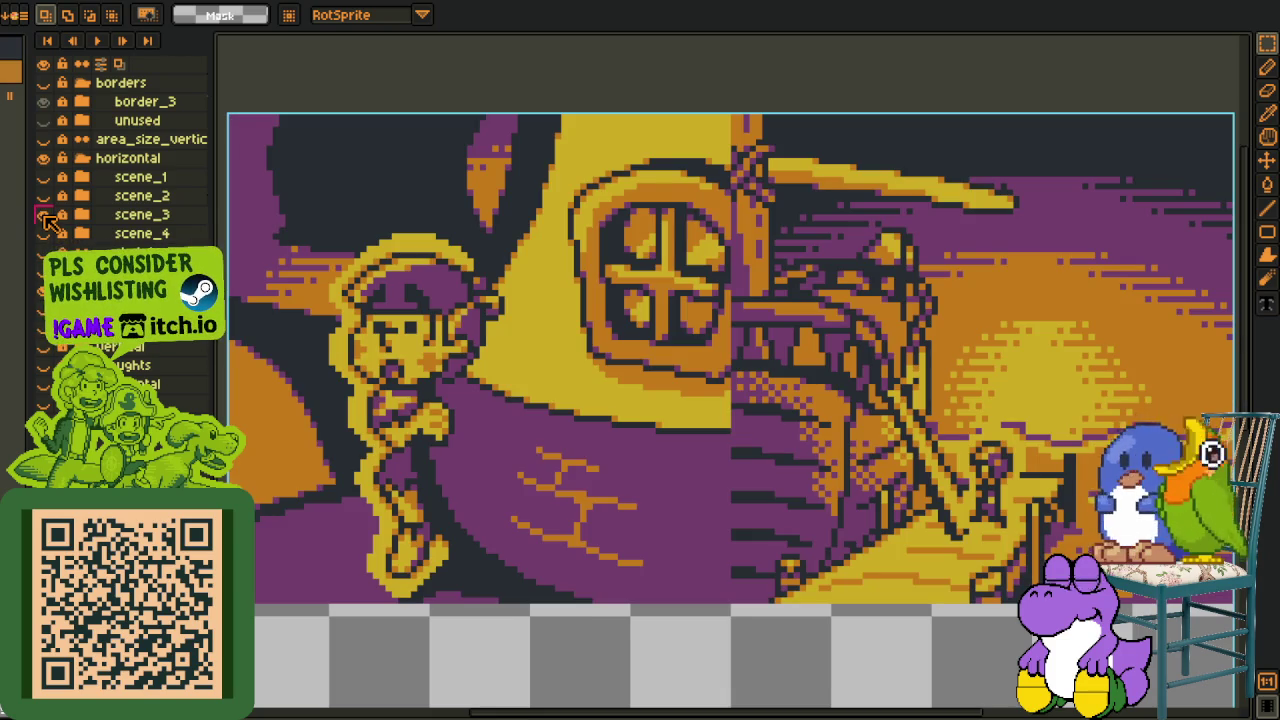
pyautogui.click(43, 214)
pyautogui.click(43, 233)
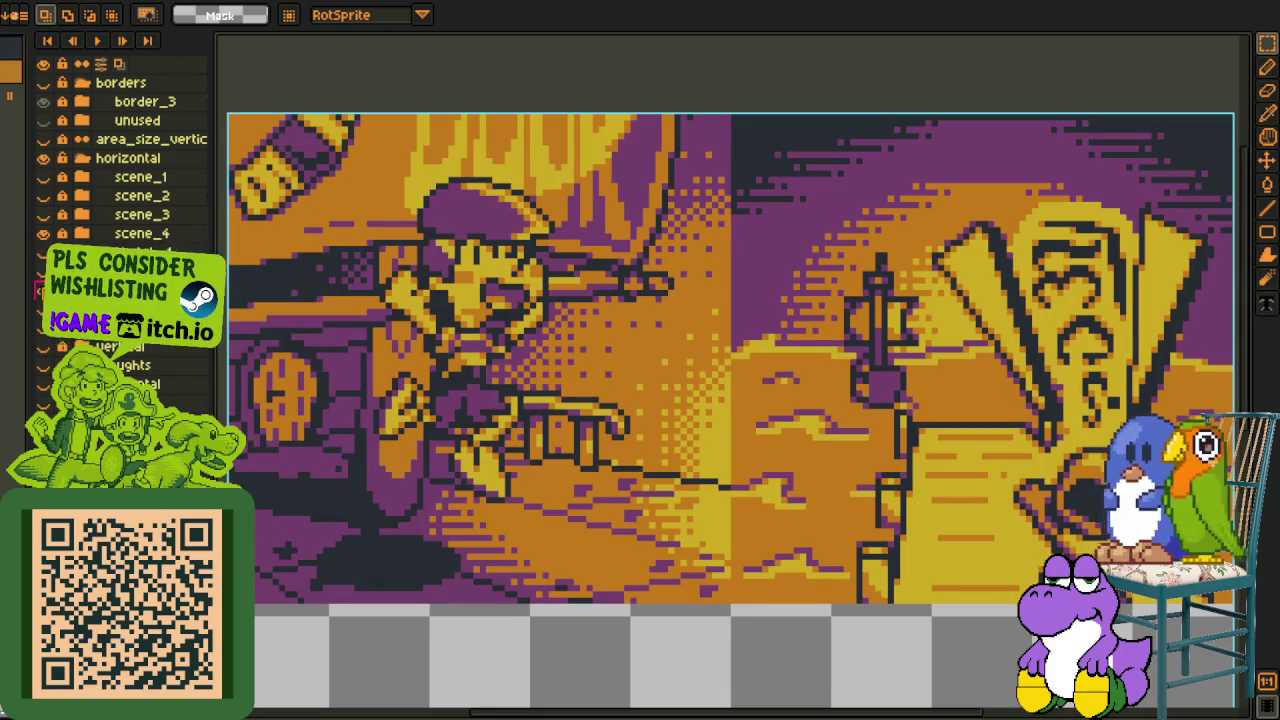
pyautogui.click(43, 233)
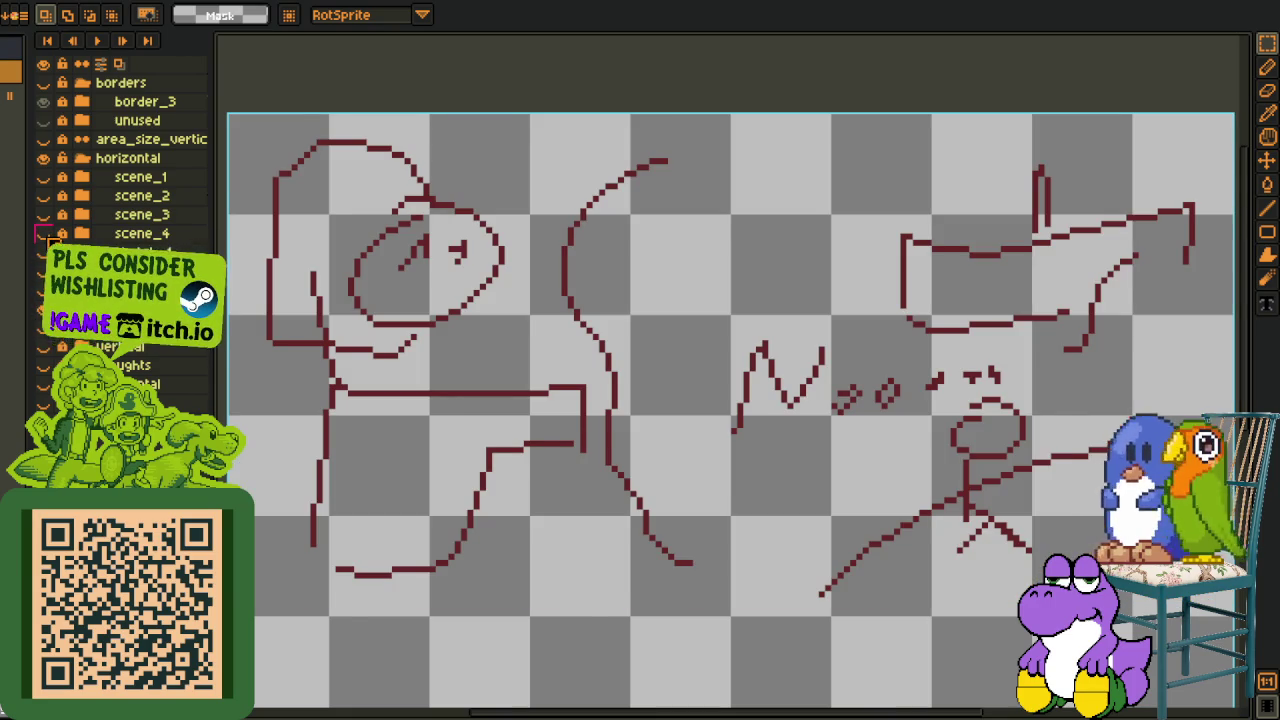
pyautogui.click(43, 233)
pyautogui.click(43, 233)
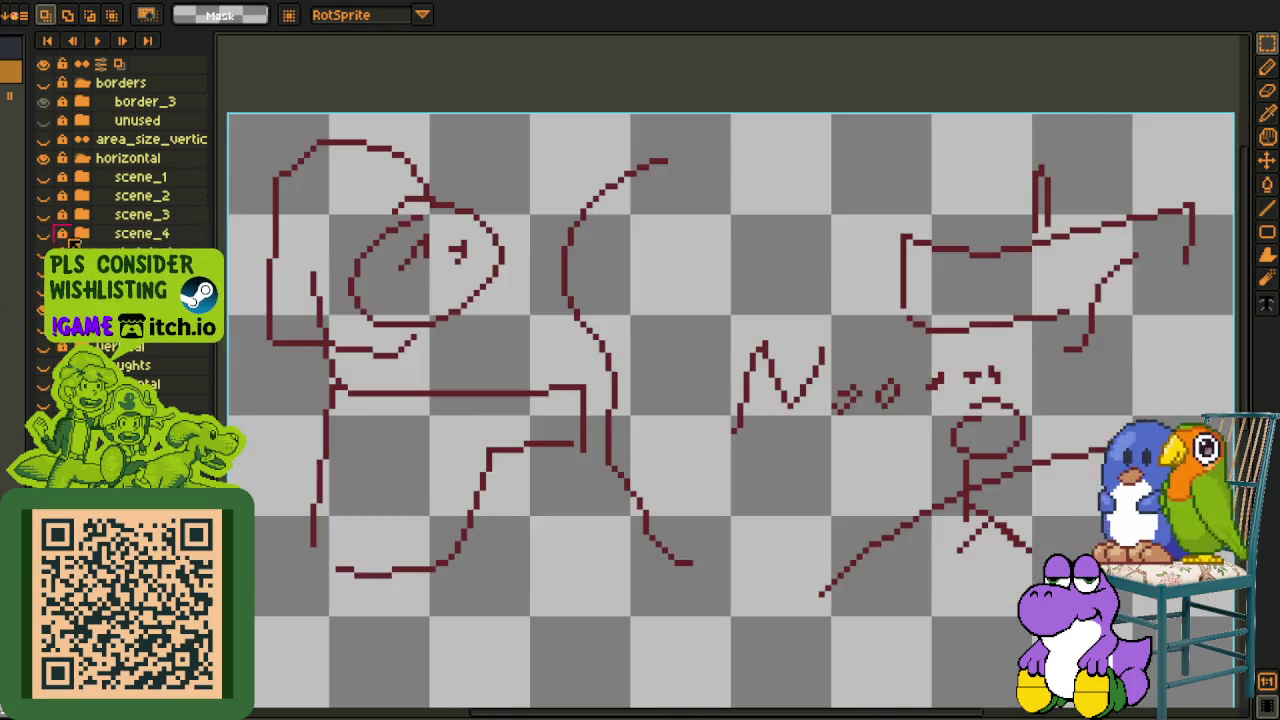
# Re-show the scene_2 pirate panel and its red title sketch, framing both in view.
pyautogui.scroll(-1, 538, 352)
pyautogui.scroll(-1, 596, 489)
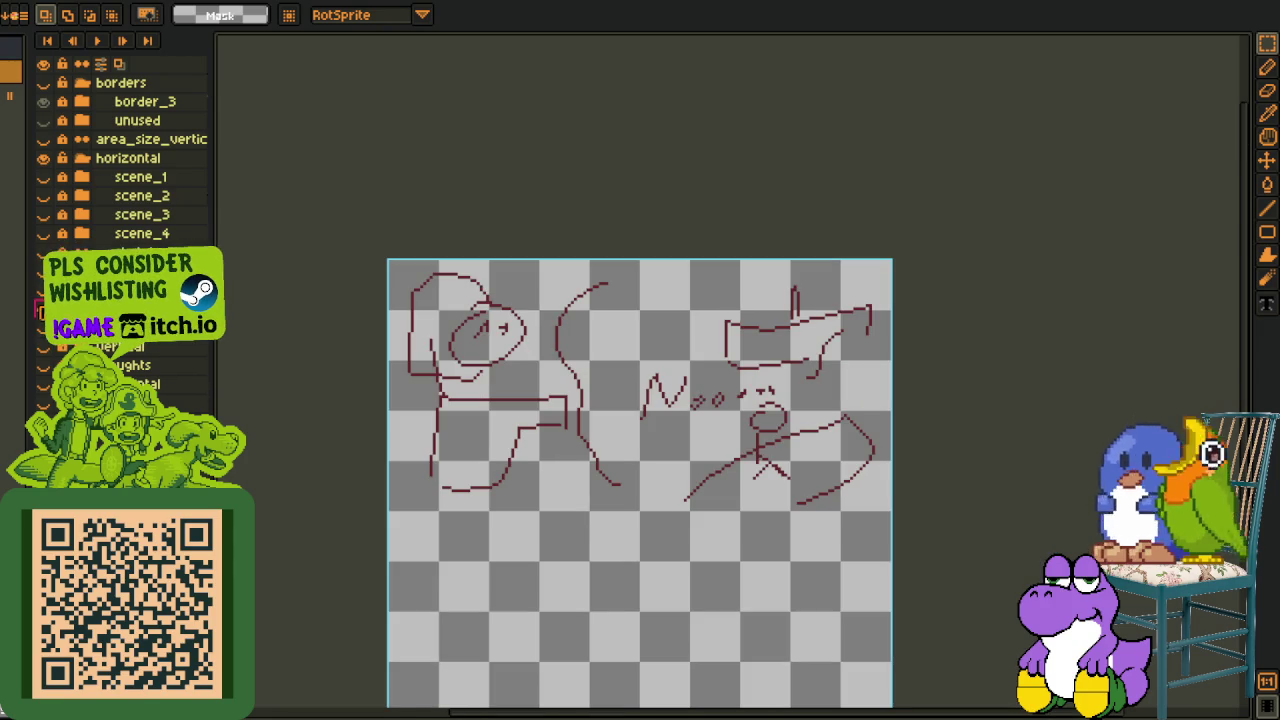
pyautogui.press('Delete')
pyautogui.click(44, 196)
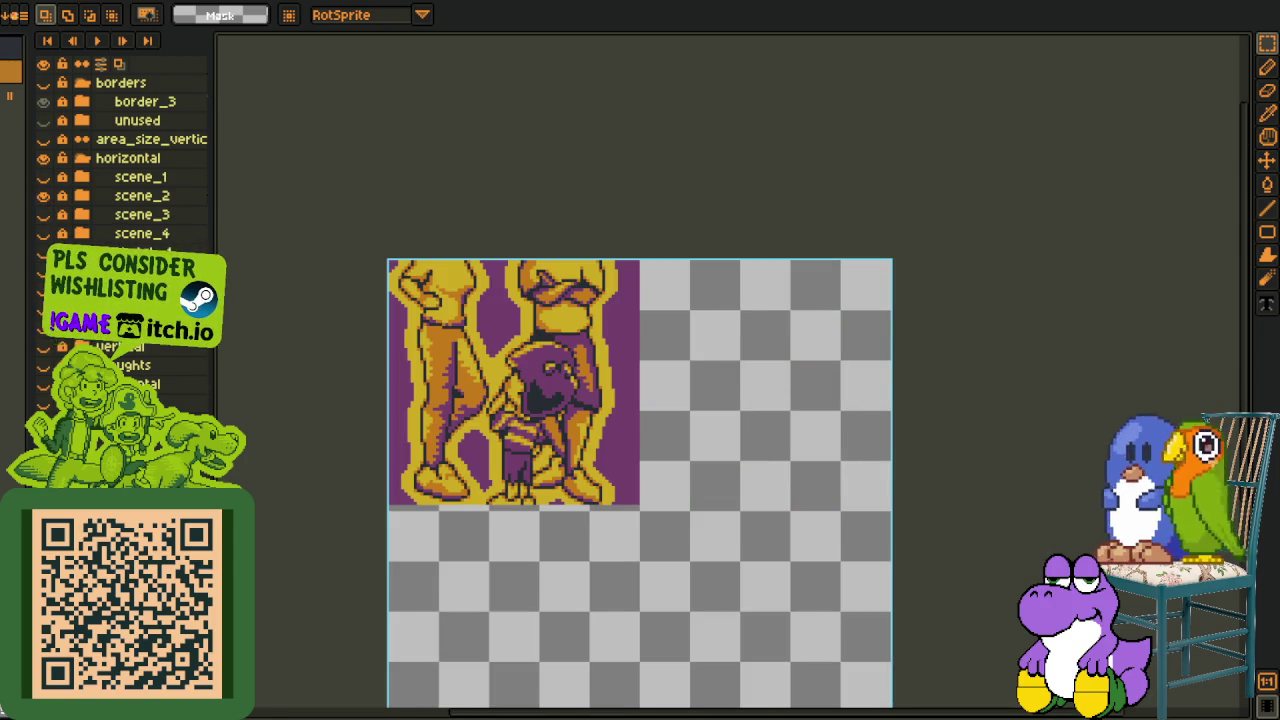
pyautogui.hotkey('ctrl', 'z')
pyautogui.scroll(1, 735, 355)
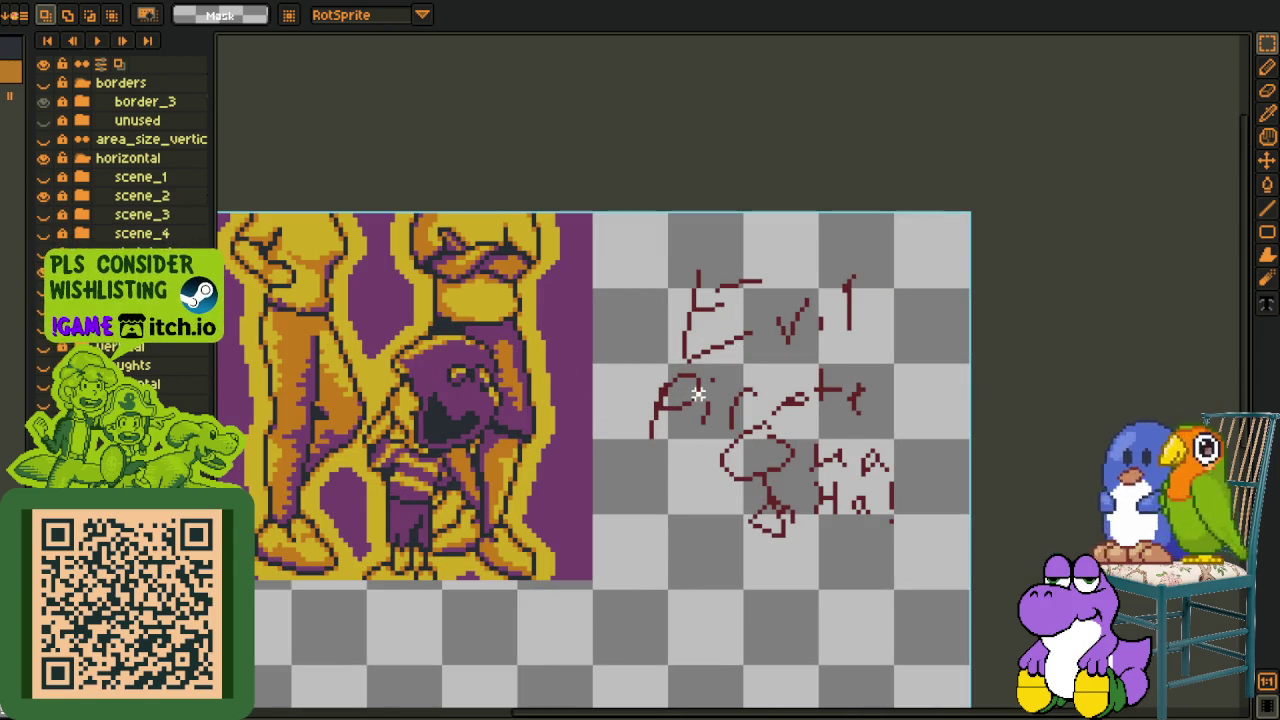
pyautogui.scroll(-1, 698, 393)
pyautogui.scroll(1, 698, 393)
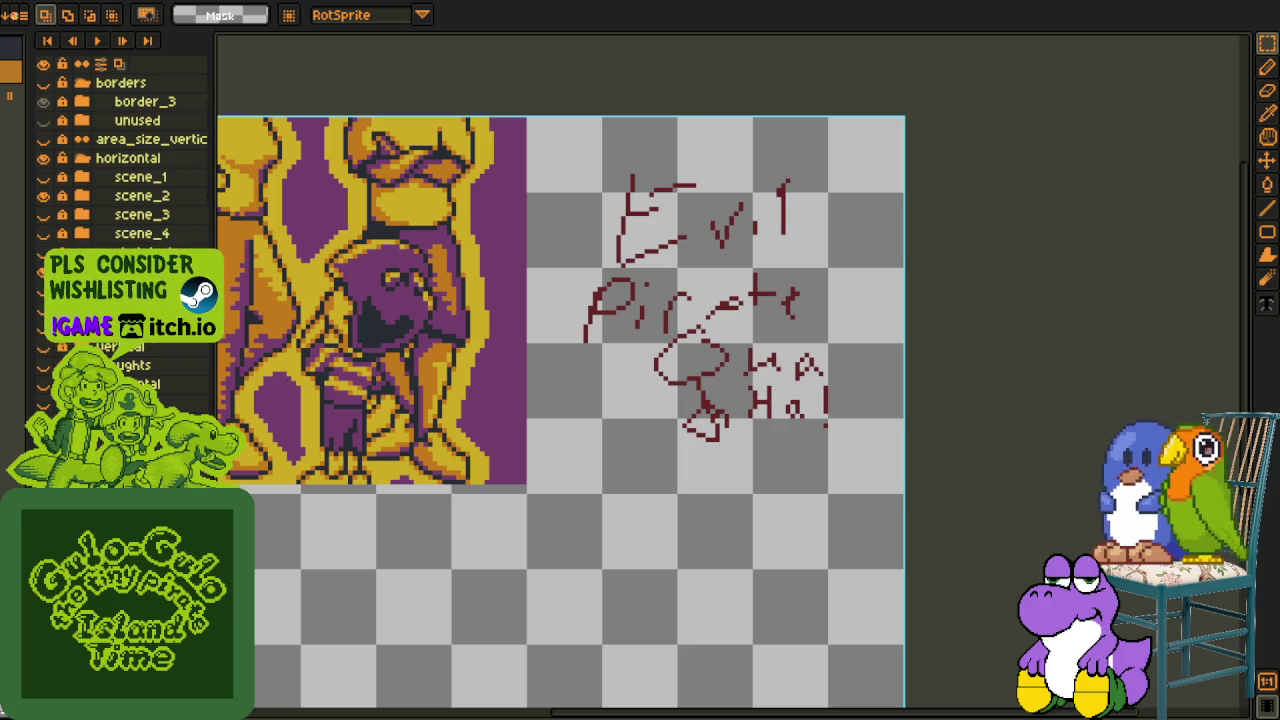
pyautogui.scroll(1, 697, 477)
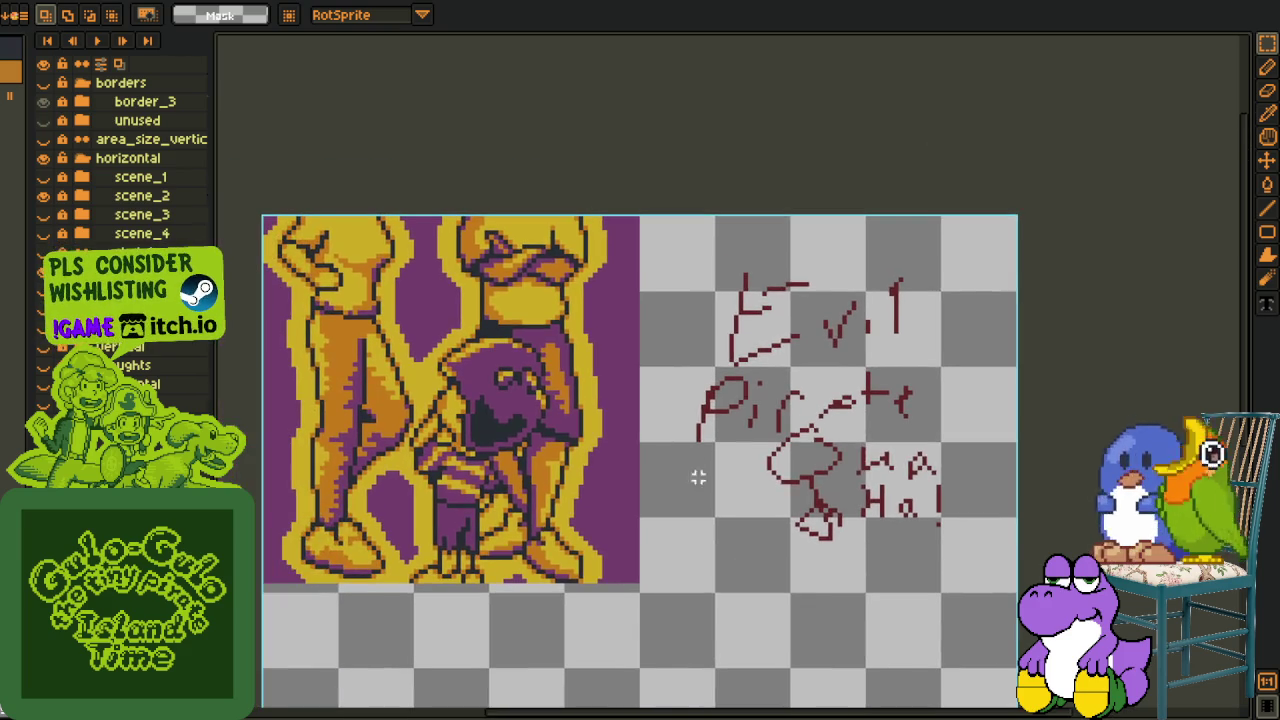
pyautogui.moveTo(687, 423); pyautogui.dragTo(641, 421)
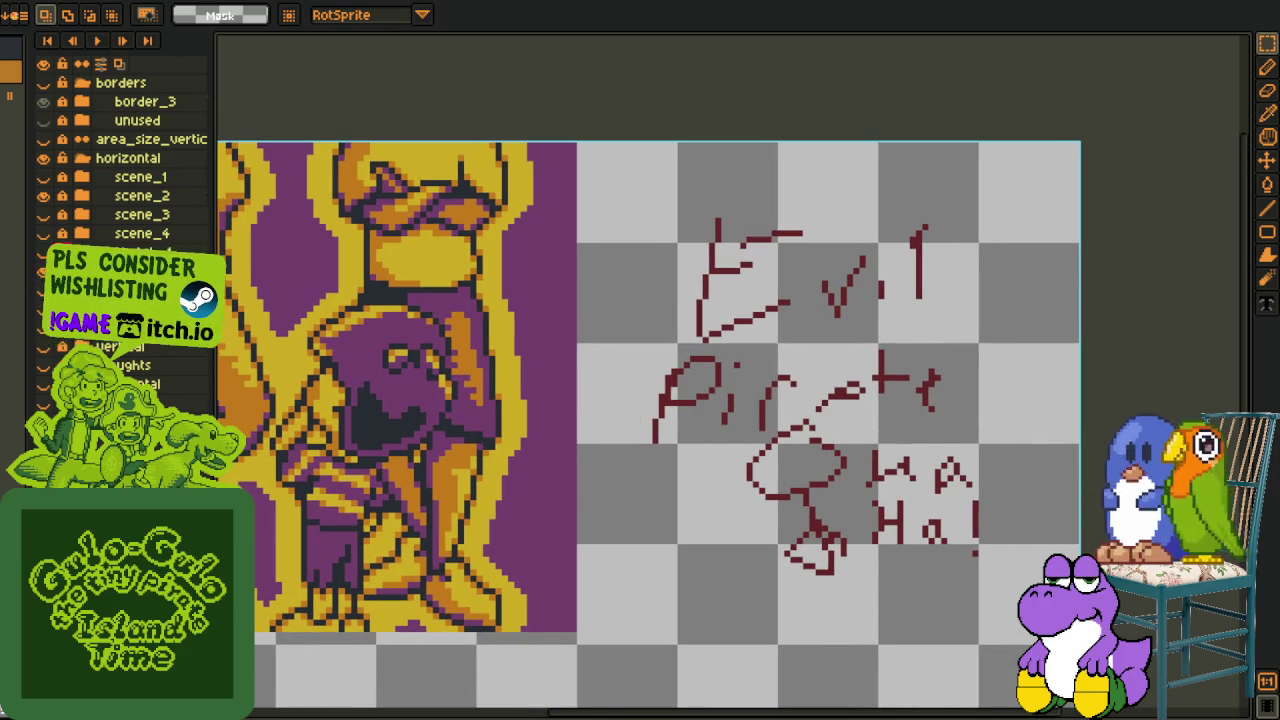
# Expand the scene_2 and picture_4 layers, recentre the red sketch, and save the file.
pyautogui.click(84, 213)
pyautogui.click(85, 238)
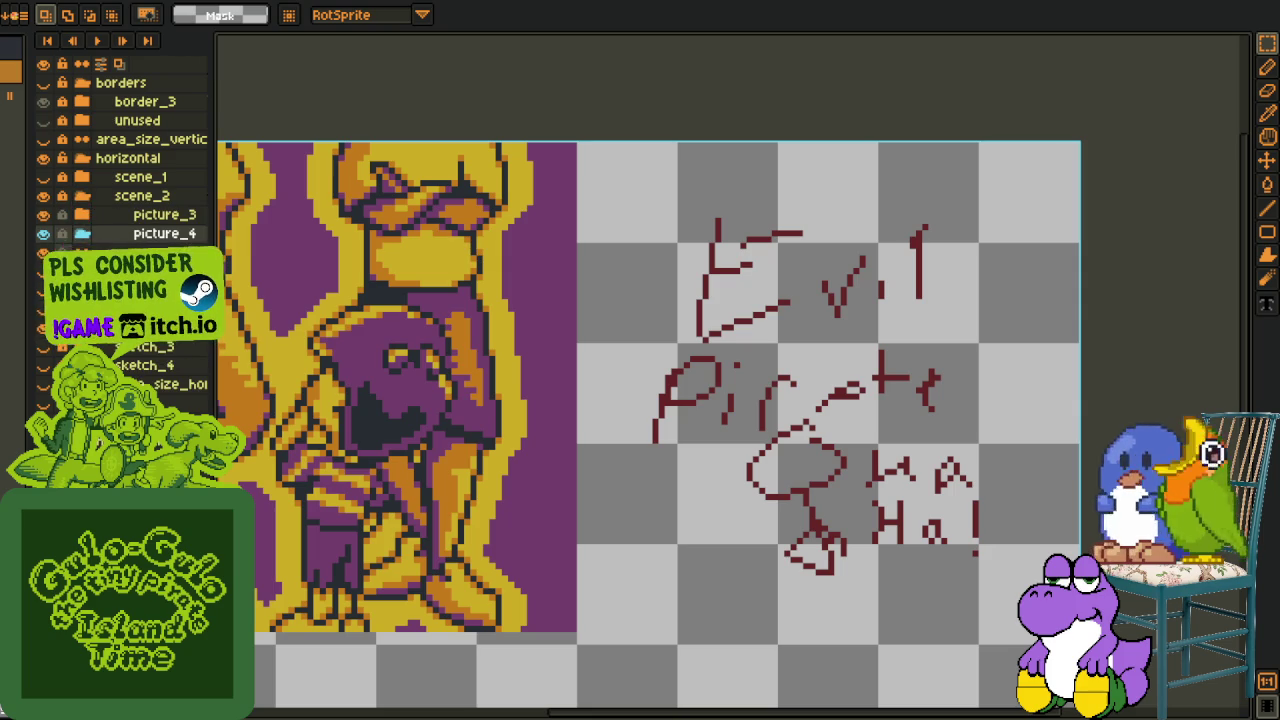
pyautogui.scroll(-1, 624, 302)
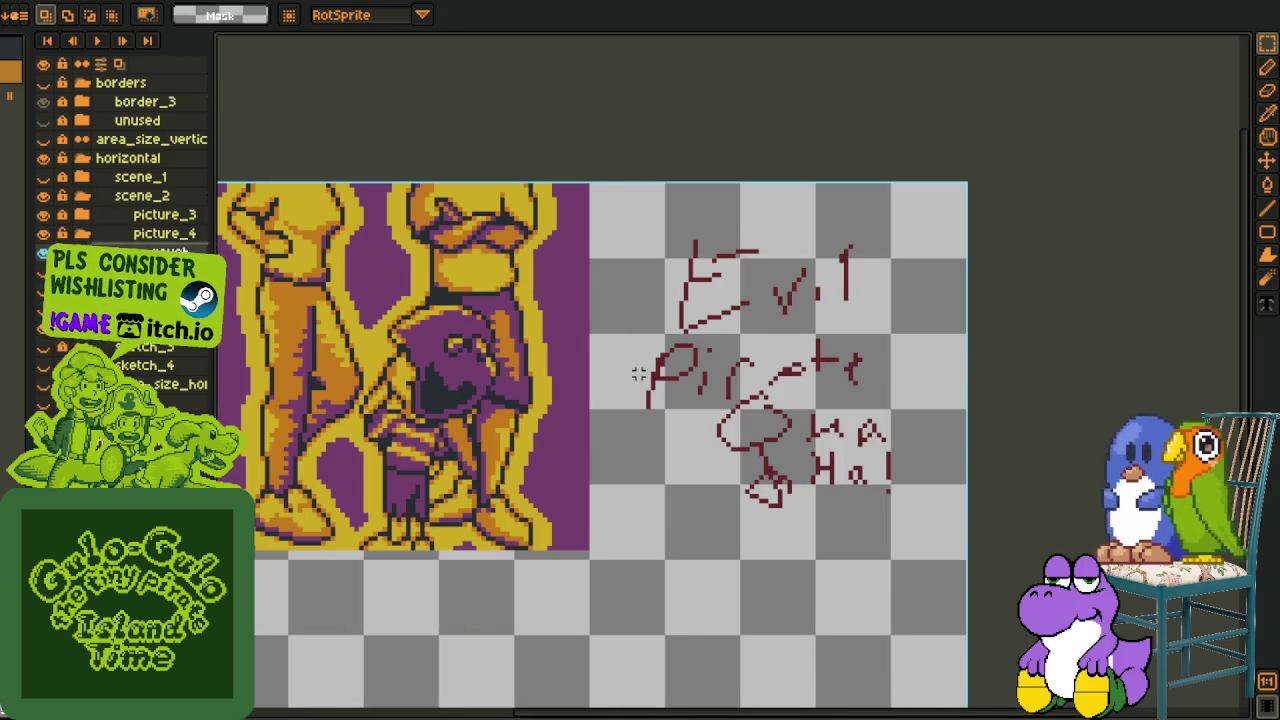
pyautogui.press('i')
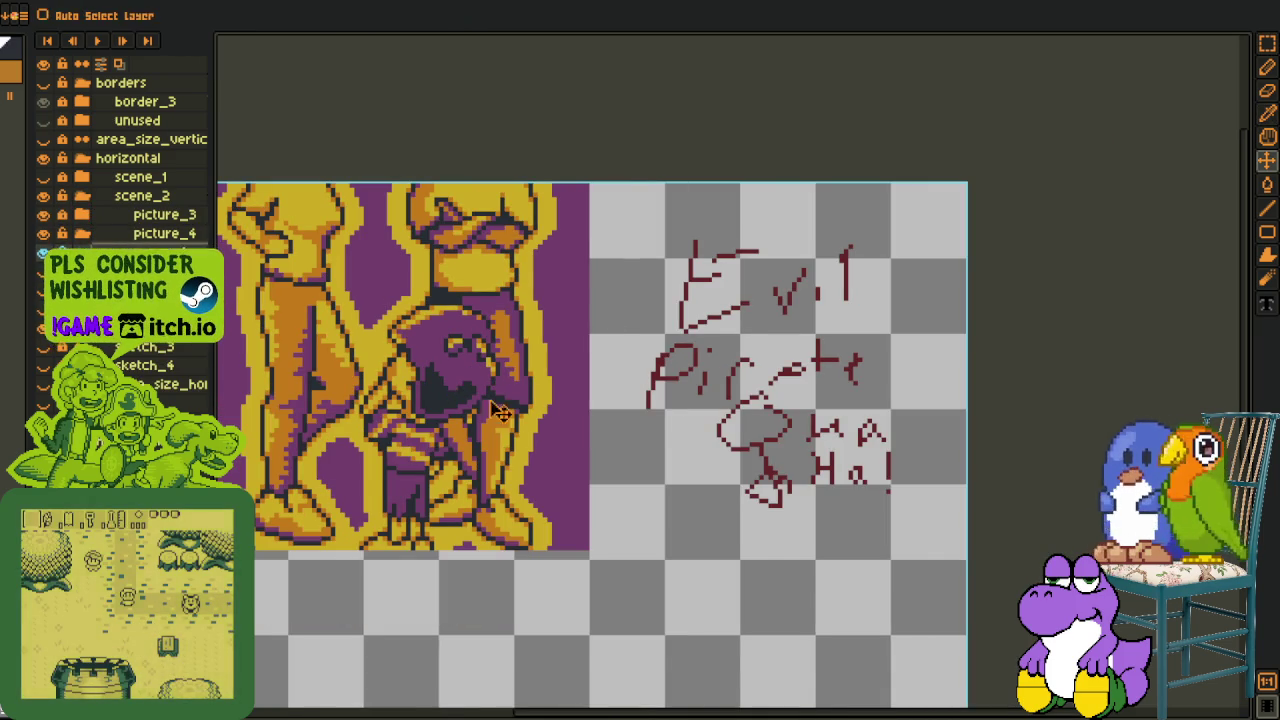
pyautogui.scroll(-1, 570, 395)
pyautogui.scroll(1, 604, 388)
pyautogui.moveTo(604, 388); pyautogui.dragTo(540, 382)
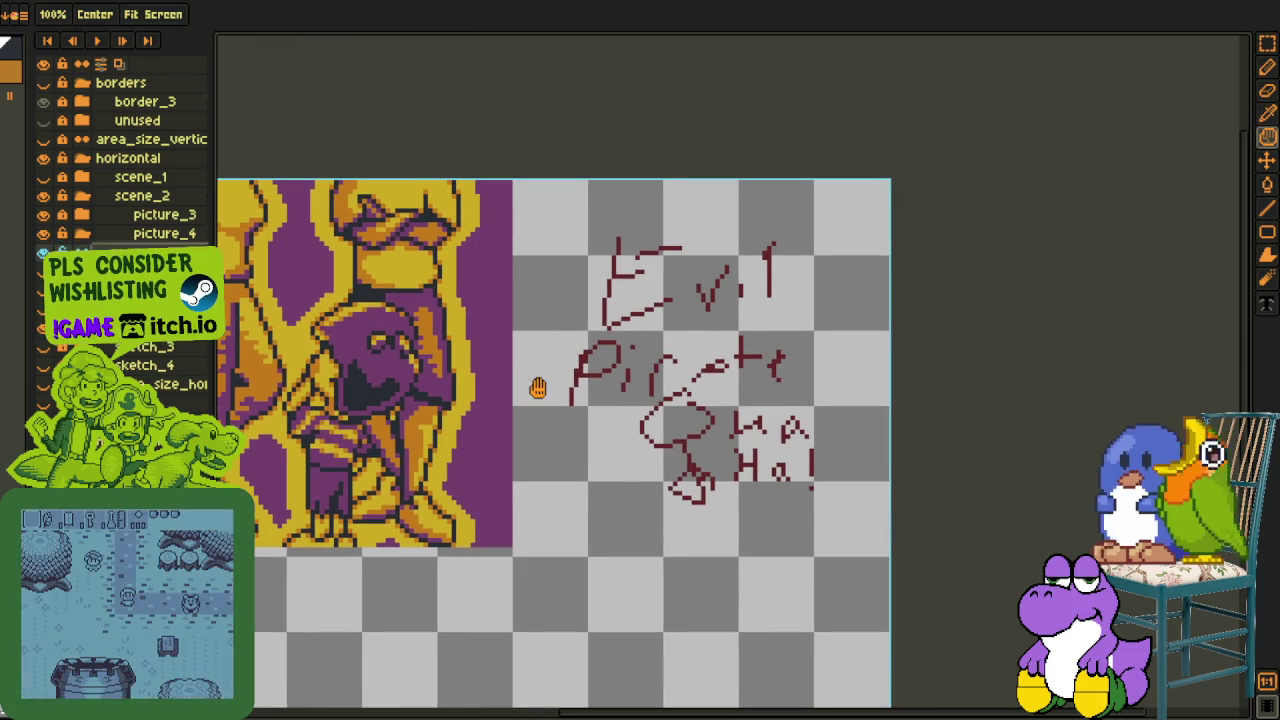
pyautogui.hscroll(2, 613, 367)
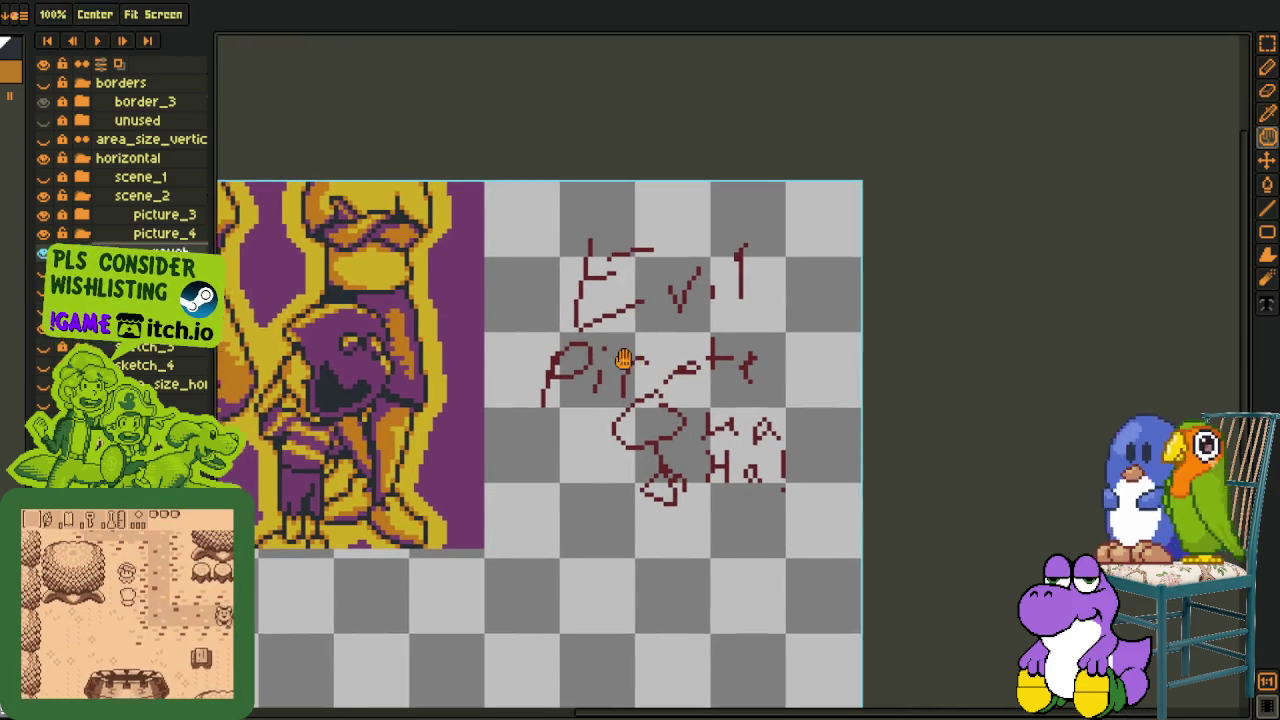
pyautogui.hotkey('ctrl', 's')
pyautogui.press('b')
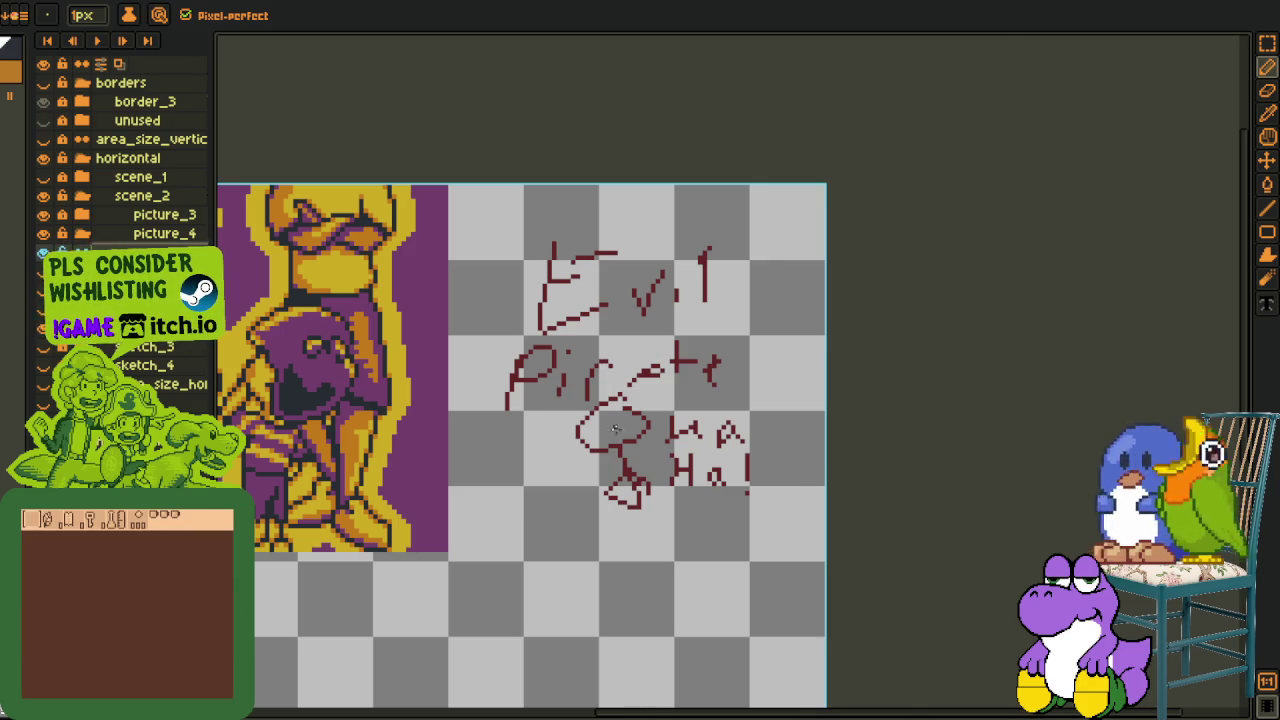
# Pan to the red sketch and pencil the oval ring's left half and top-right arc.
pyautogui.scroll(2, 615, 428)
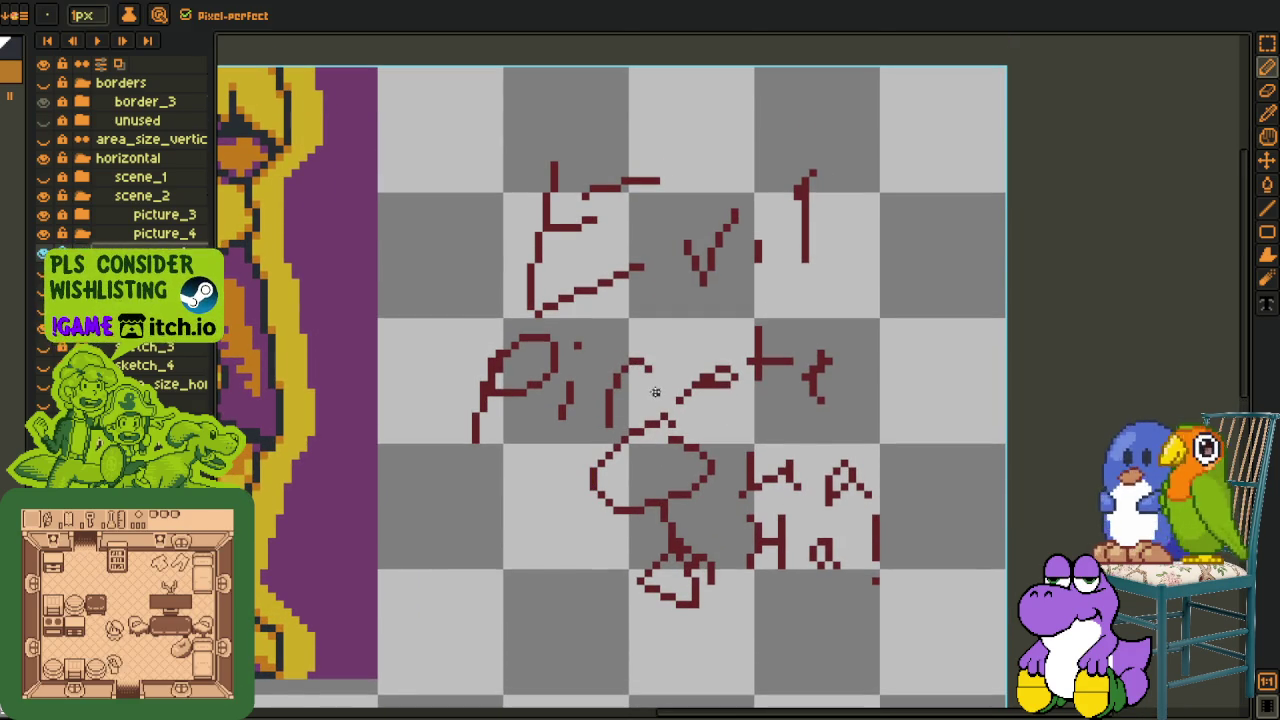
pyautogui.press('p')
pyautogui.moveTo(622, 430); pyautogui.dragTo(644, 400)
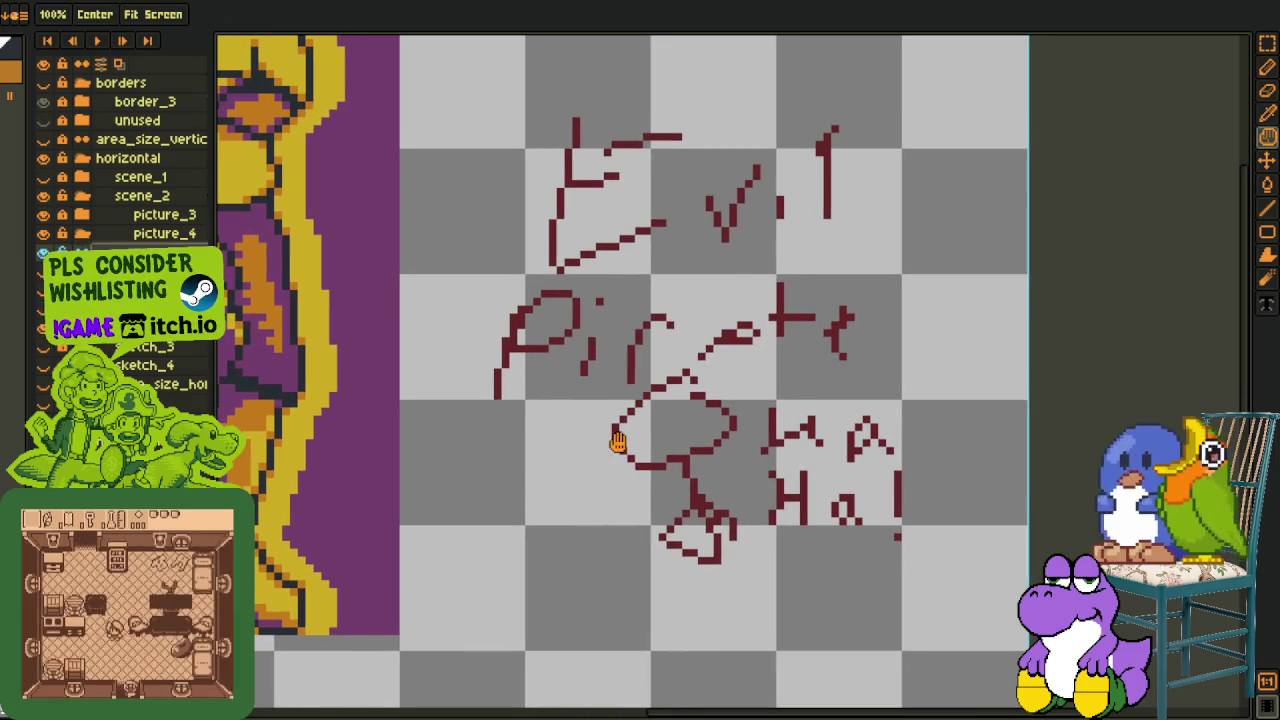
pyautogui.press('b')
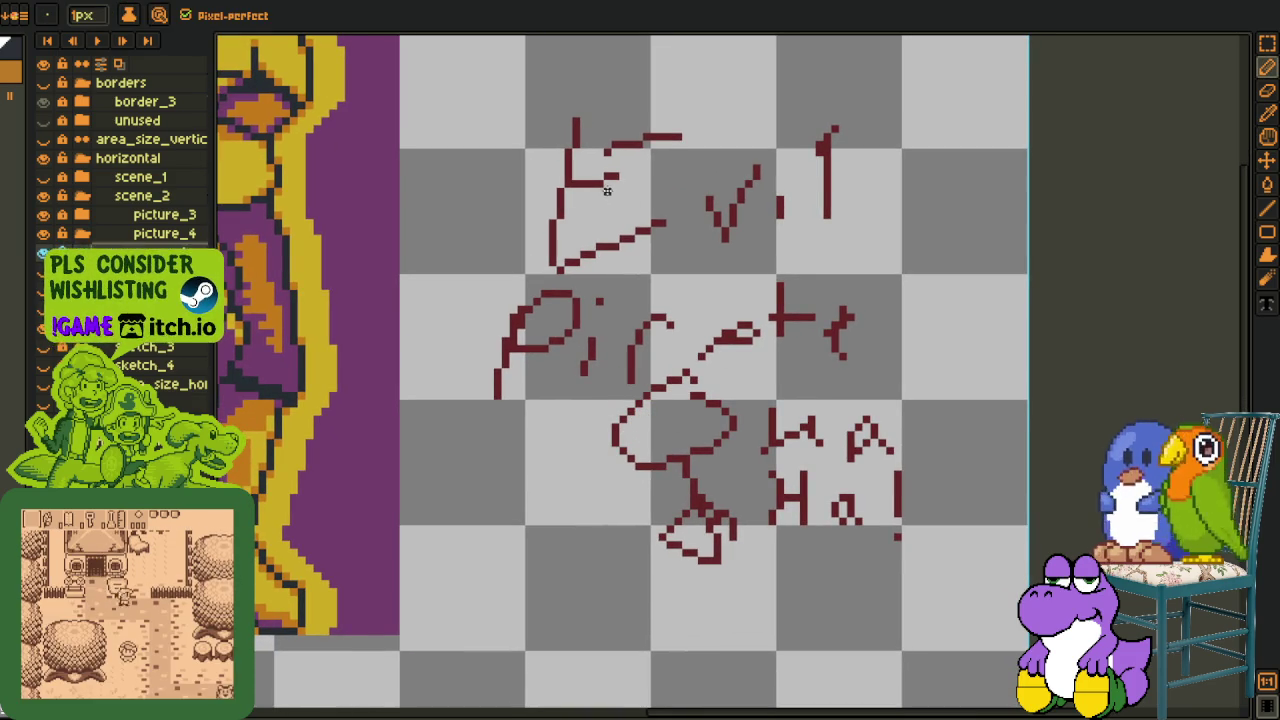
pyautogui.moveTo(622, 199)
pyautogui.mouseDown()
pyautogui.moveTo(481, 350)
pyautogui.moveTo(647, 483)
pyautogui.mouseUp()
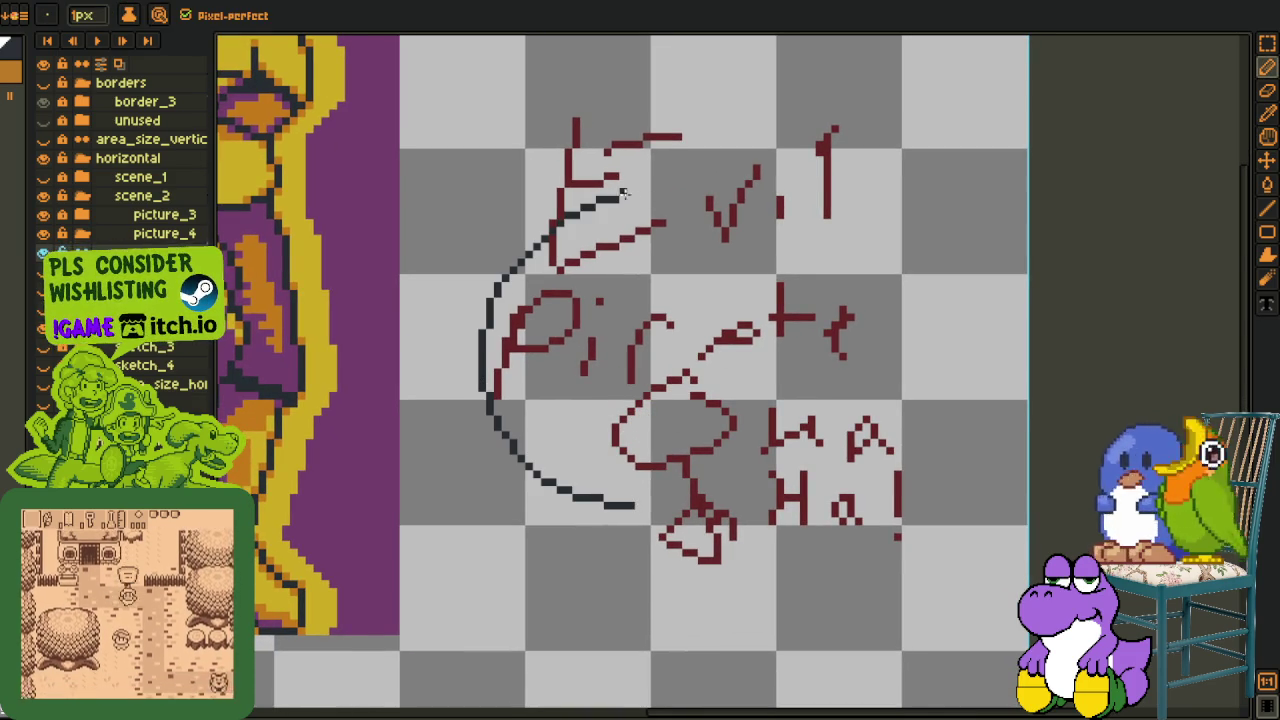
pyautogui.moveTo(626, 182); pyautogui.dragTo(951, 377)
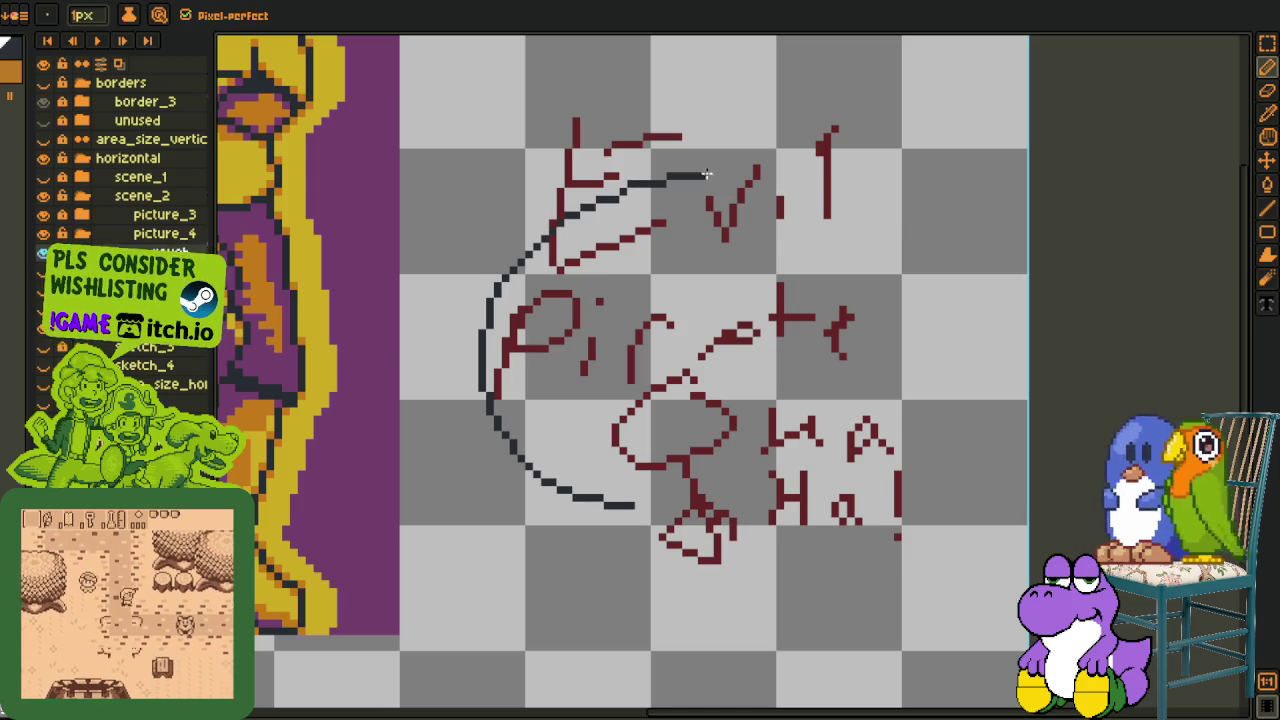
# Redraw the oval's upper-right arc, then rectangle-select the whole oval to reshape it.
pyautogui.hotkey('ctrl', 'z')
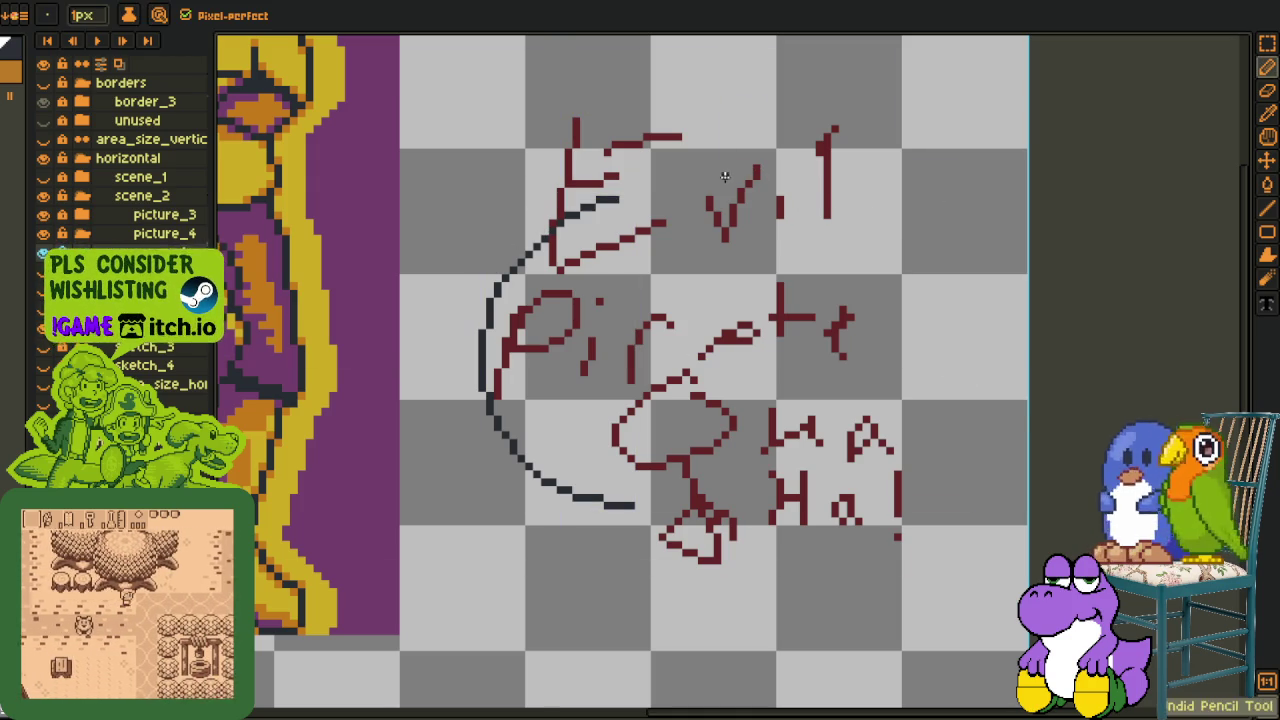
pyautogui.moveTo(622, 192)
pyautogui.mouseDown()
pyautogui.moveTo(895, 225)
pyautogui.moveTo(940, 458)
pyautogui.mouseUp()
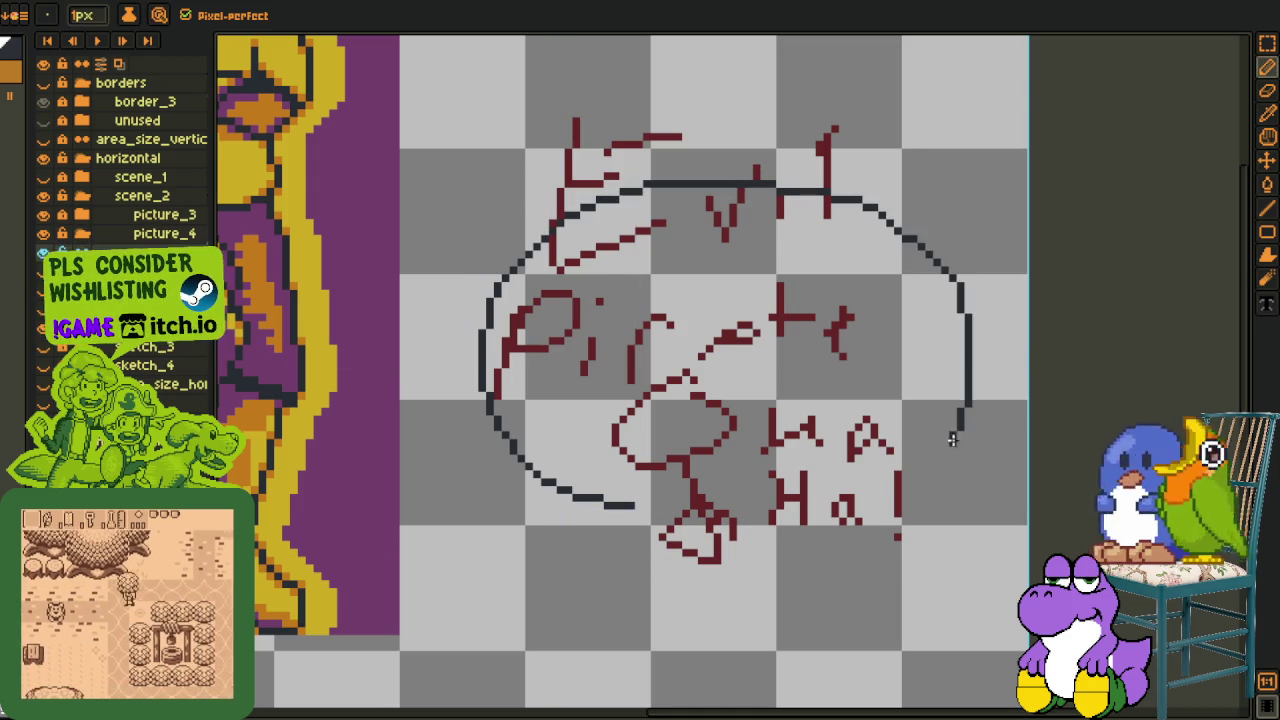
pyautogui.hotkey('ctrl', 'z')
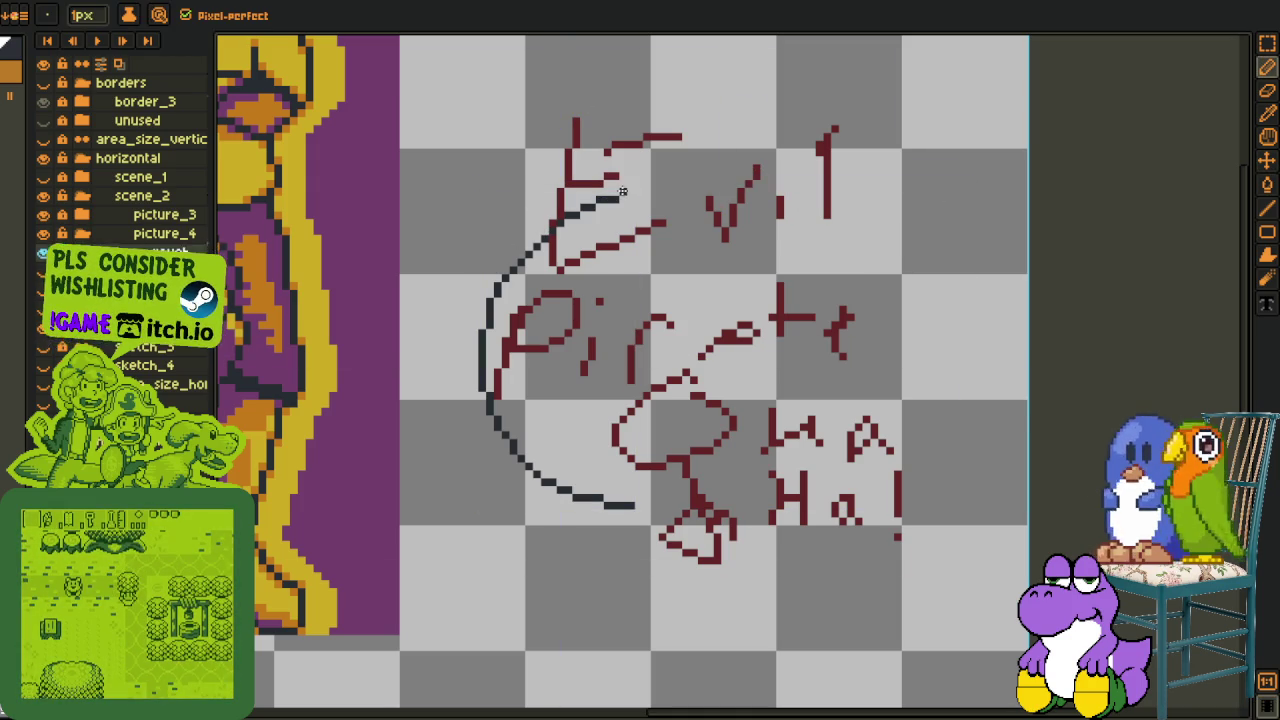
pyautogui.moveTo(622, 186)
pyautogui.mouseDown()
pyautogui.moveTo(972, 232)
pyautogui.moveTo(921, 460)
pyautogui.moveTo(640, 504)
pyautogui.mouseUp()
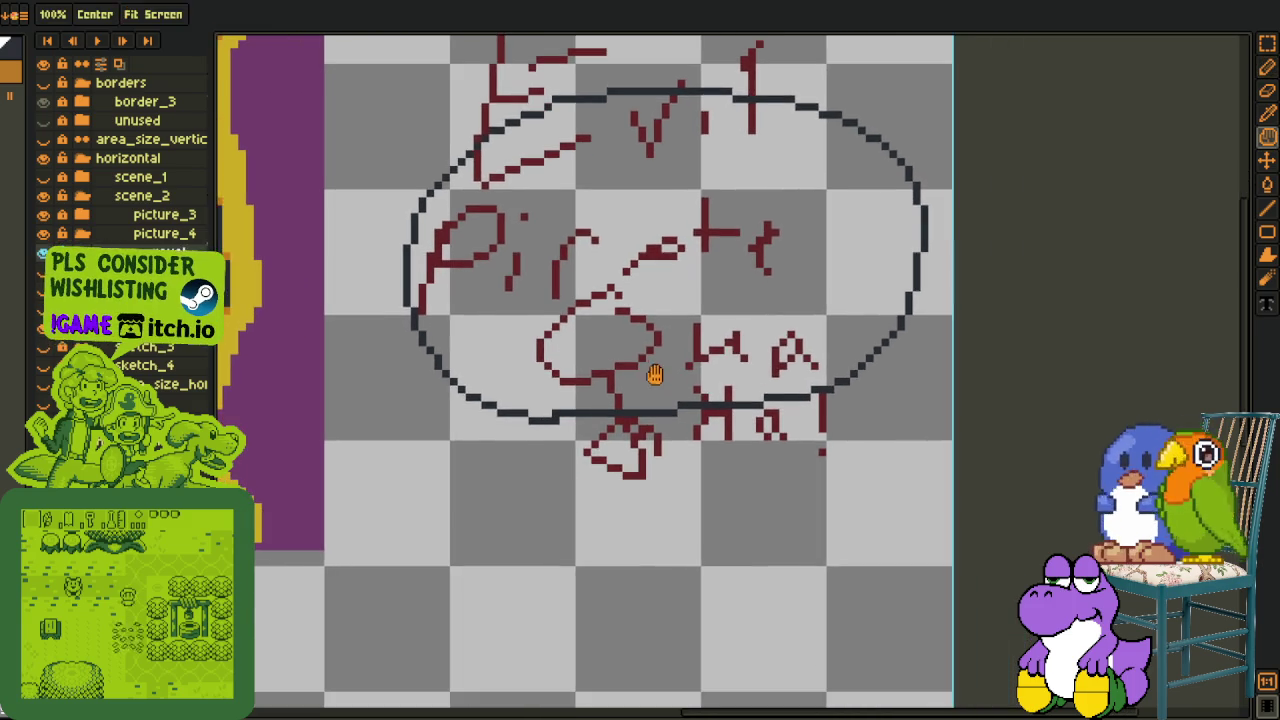
pyautogui.moveTo(693, 450); pyautogui.dragTo(657, 371)
pyautogui.scroll(-1, 651, 352)
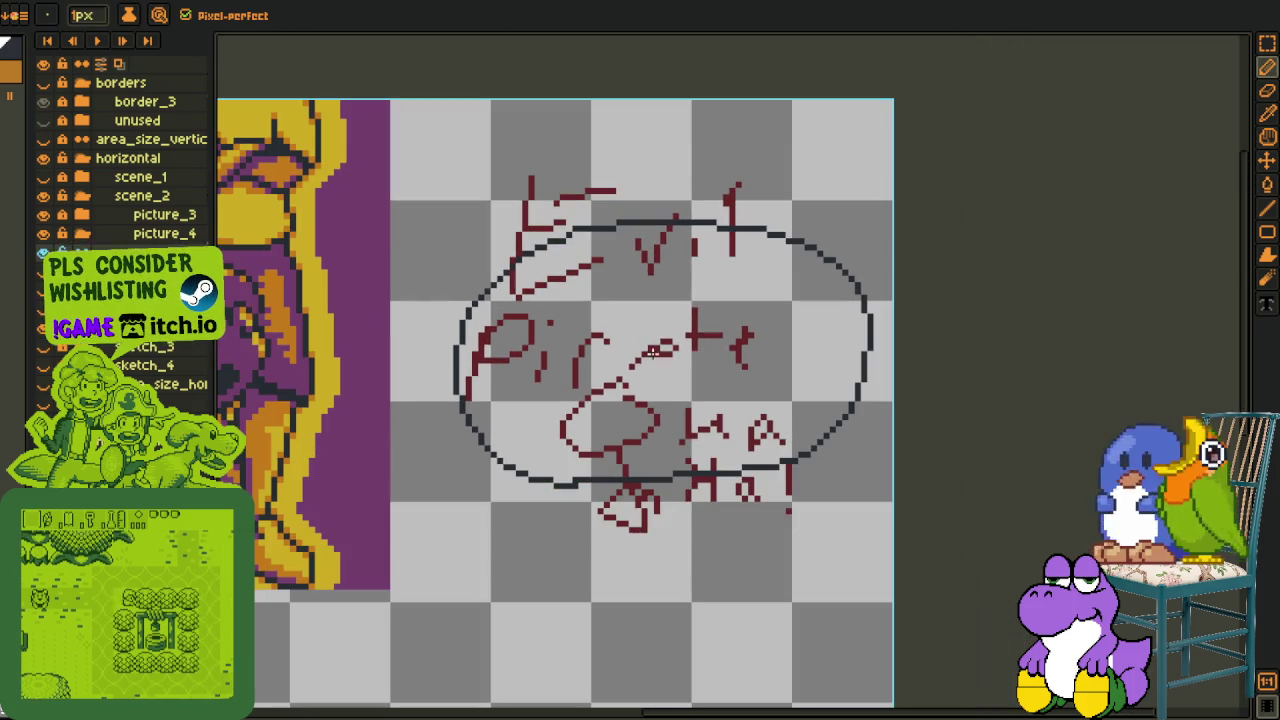
pyautogui.press('m')
pyautogui.moveTo(408, 194)
pyautogui.mouseDown()
pyautogui.moveTo(903, 520)
pyautogui.moveTo(840, 490)
pyautogui.mouseUp()
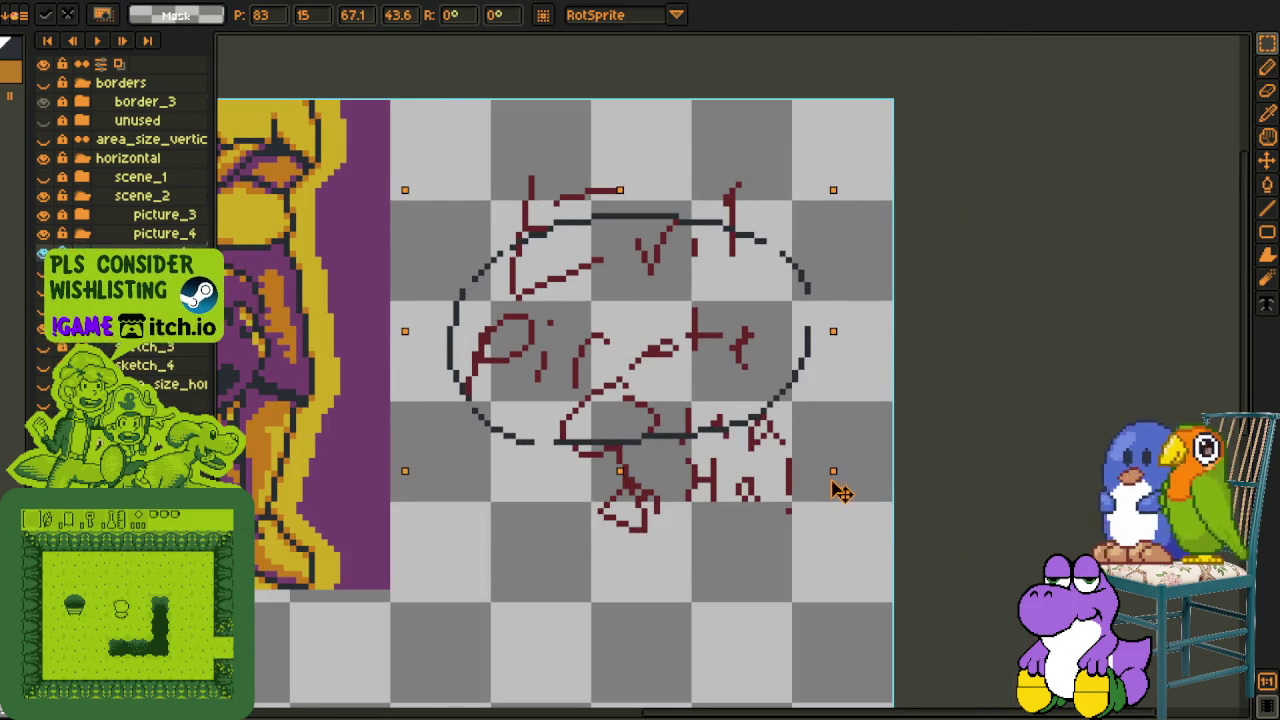
# Commit the oval transform and recentre the view over the oval.
pyautogui.press('Return')
pyautogui.press('i')
pyautogui.scroll(1, 632, 424)
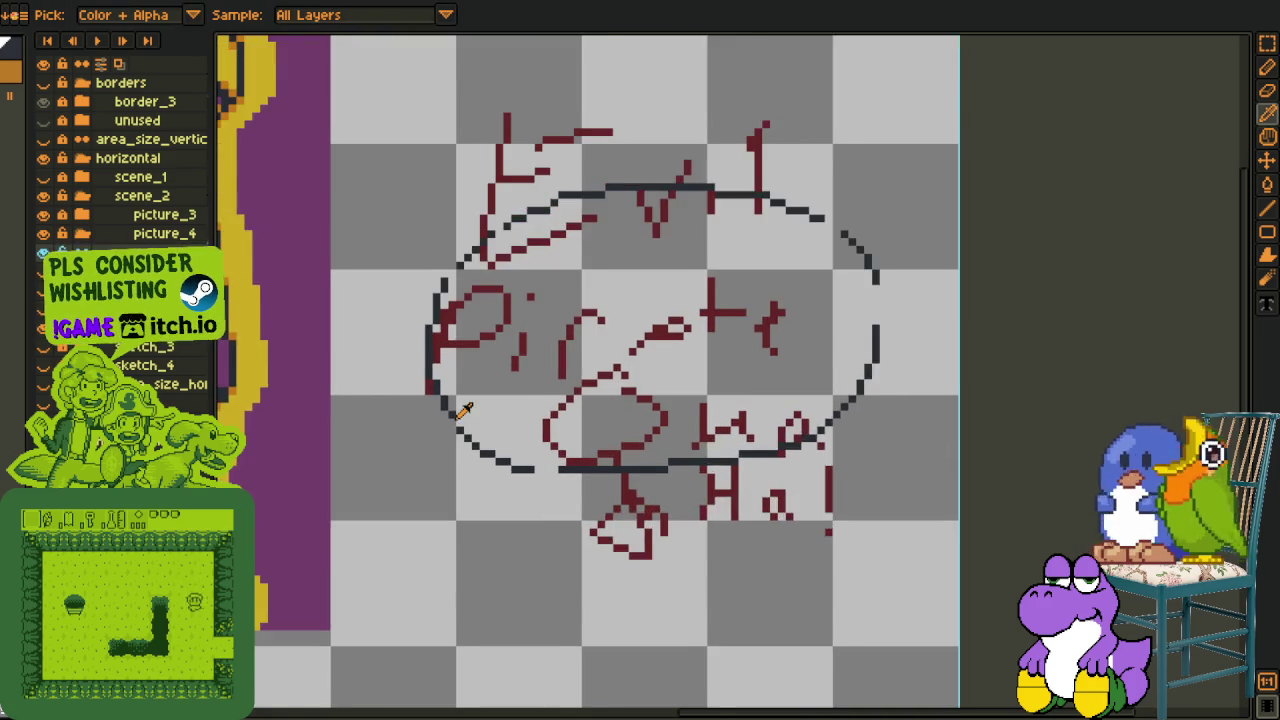
pyautogui.scroll(1, 463, 410)
pyautogui.press('p')
pyautogui.moveTo(457, 400)
pyautogui.mouseDown()
pyautogui.moveTo(520, 316)
pyautogui.moveTo(512, 356)
pyautogui.moveTo(402, 340)
pyautogui.moveTo(410, 270)
pyautogui.mouseUp()
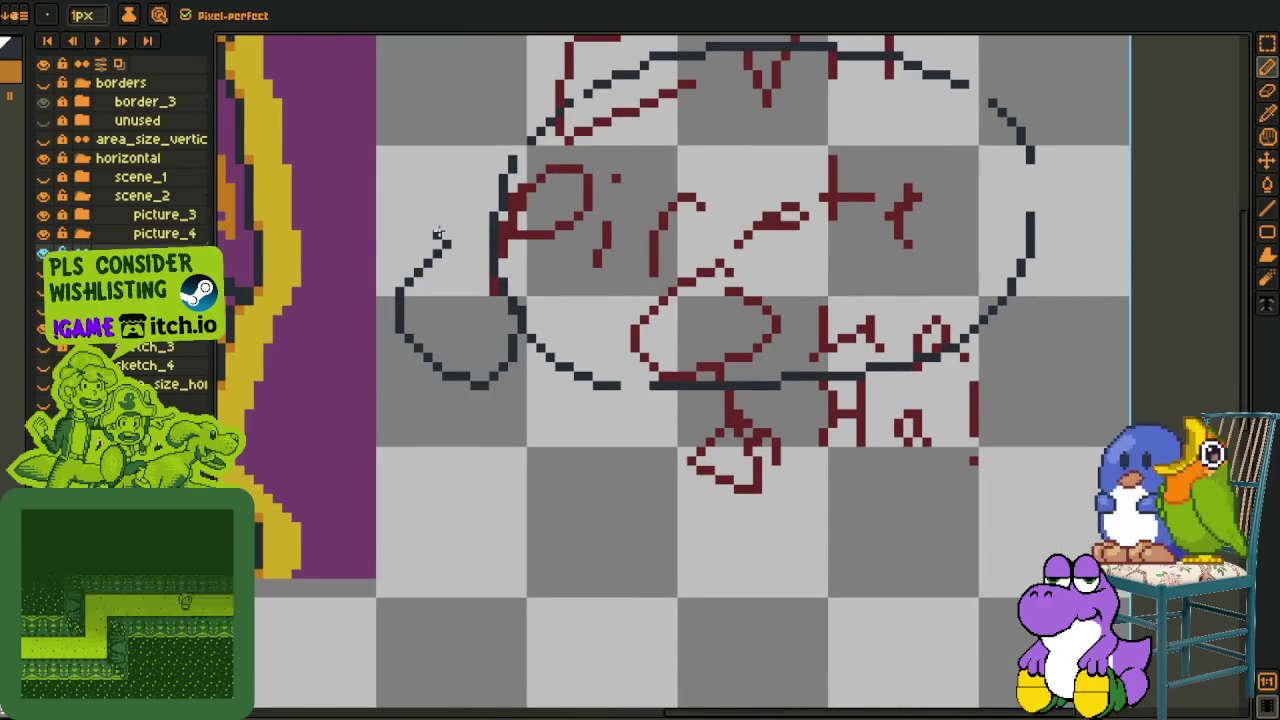
# Sketch a left mustache curl and lower curve, lasso-moving the curve up.
pyautogui.moveTo(432, 263); pyautogui.dragTo(376, 230)
pyautogui.moveTo(376, 448); pyautogui.dragTo(478, 505)
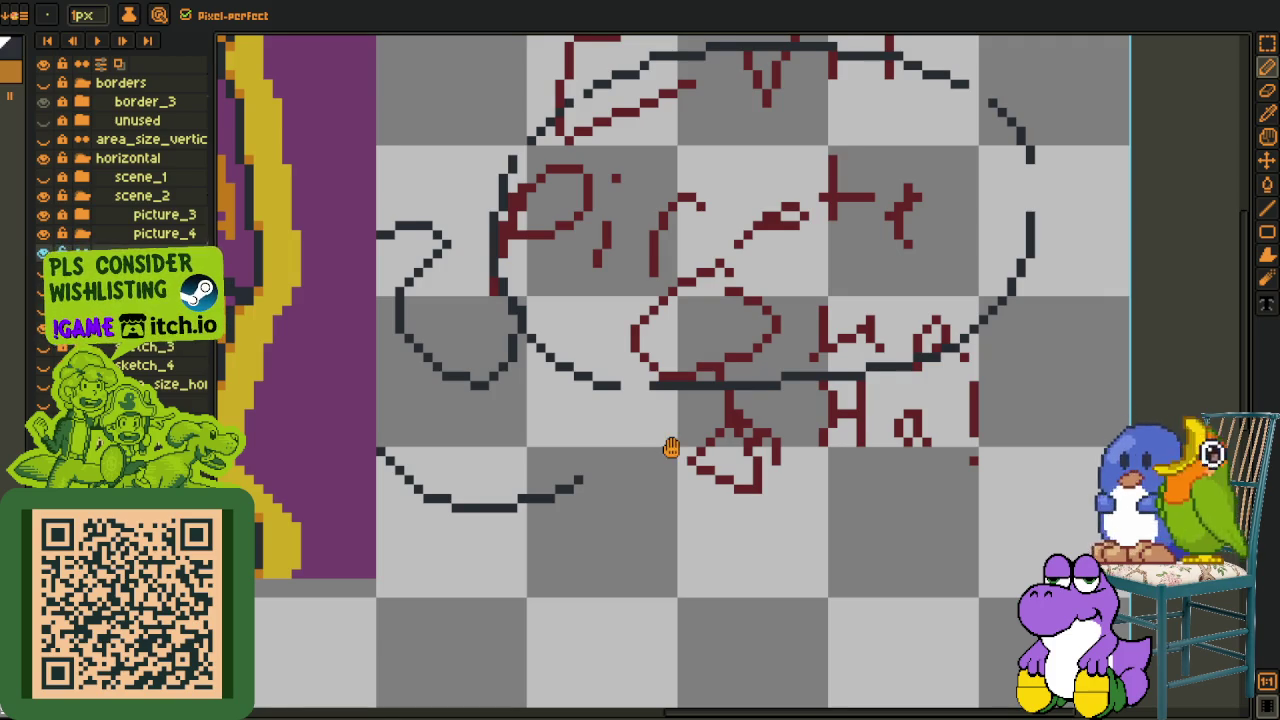
pyautogui.moveTo(671, 447); pyautogui.dragTo(669, 450)
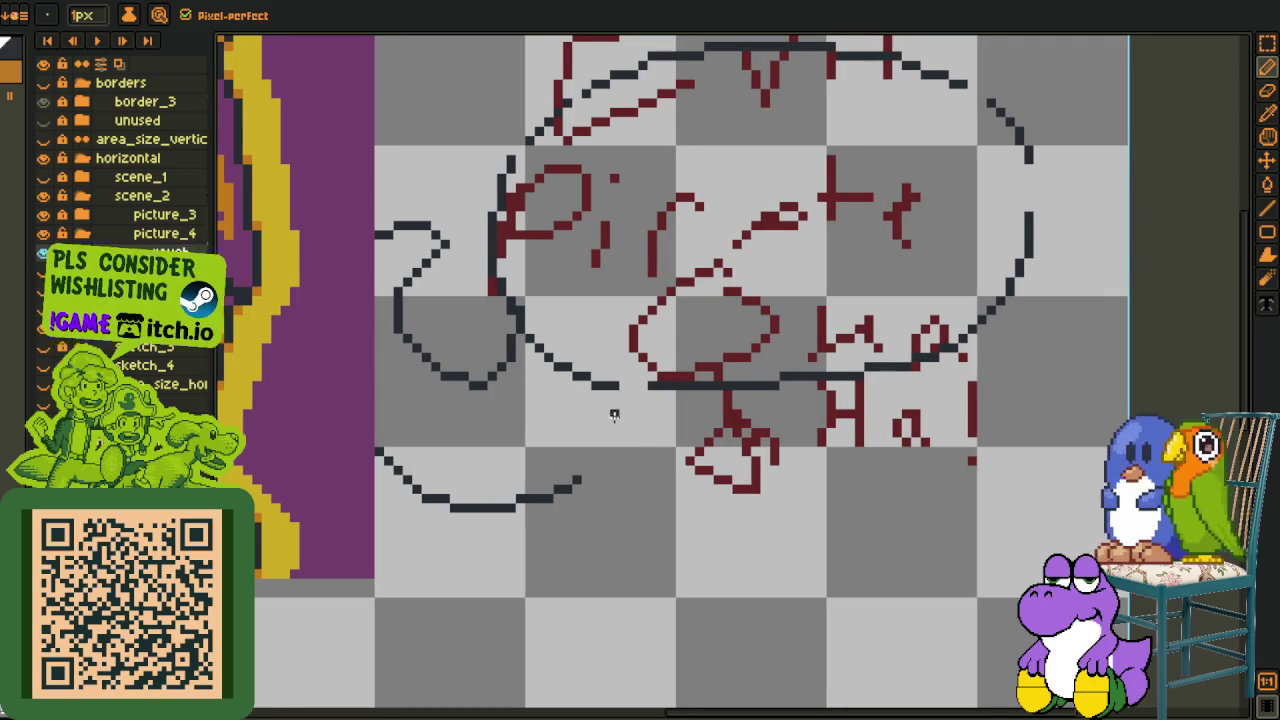
pyautogui.press('q')
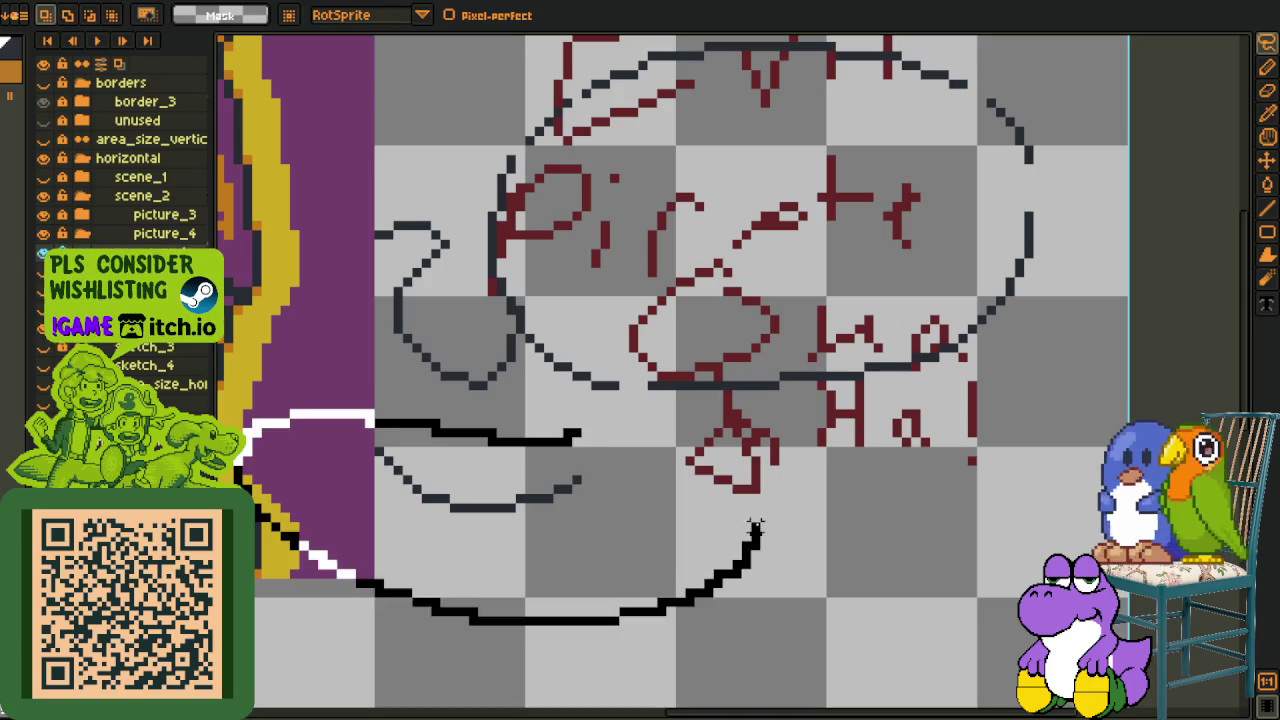
pyautogui.moveTo(557, 437)
pyautogui.mouseDown()
pyautogui.moveTo(586, 486)
pyautogui.moveTo(593, 473)
pyautogui.mouseUp()
pyautogui.hotkey('ctrl', 'd')
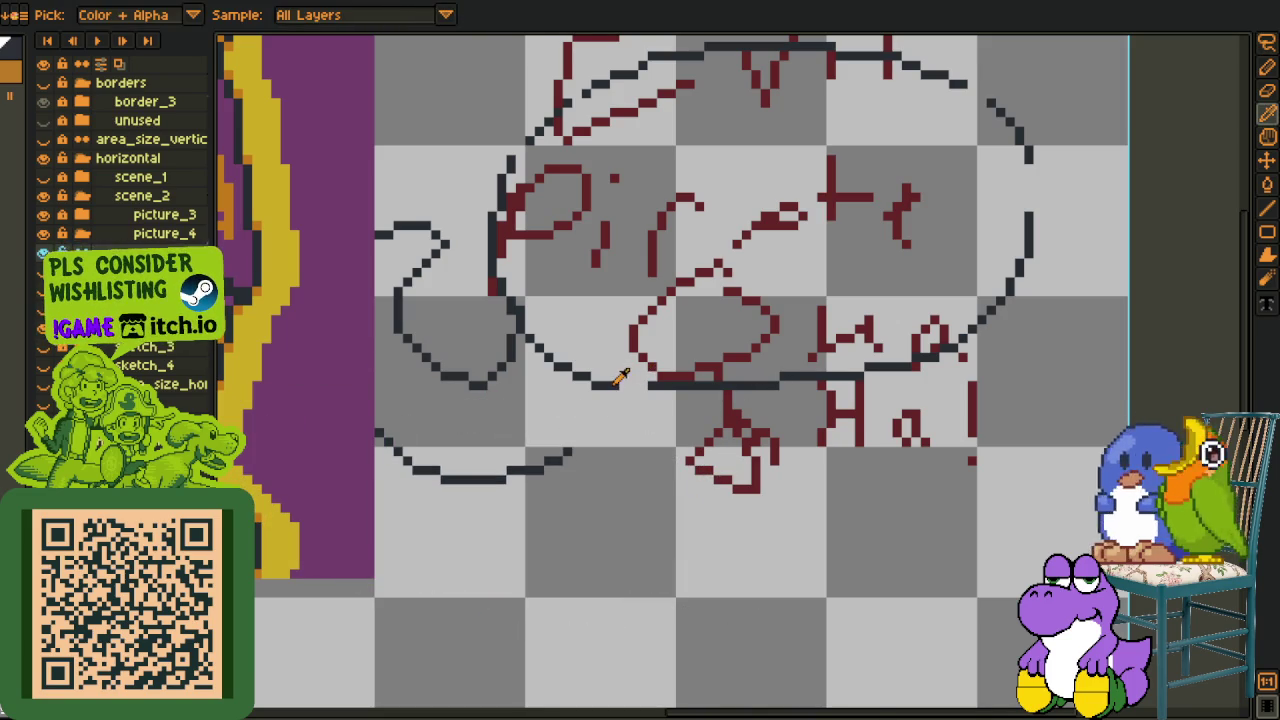
pyautogui.press('b')
# Add short, diagonal and upward strokes extending the left side of the mustache.
pyautogui.scroll(1, 628, 376)
pyautogui.scroll(-1, 632, 369)
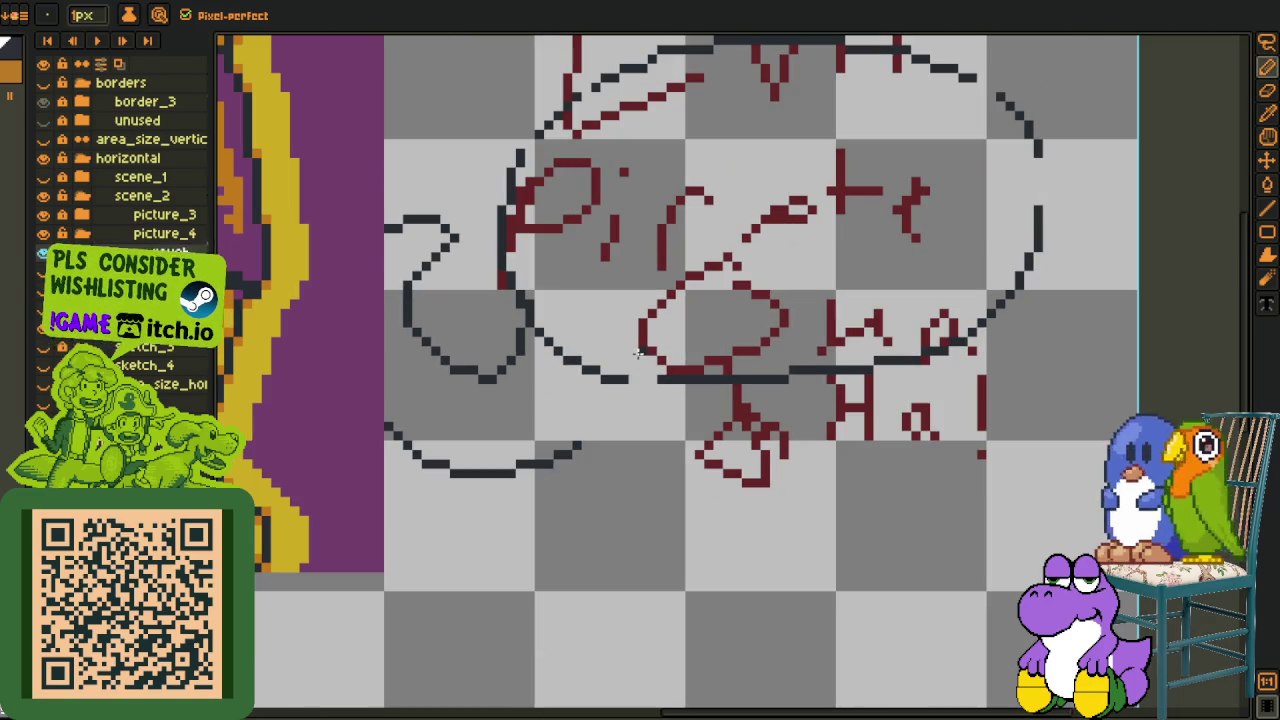
pyautogui.moveTo(588, 390); pyautogui.dragTo(558, 397)
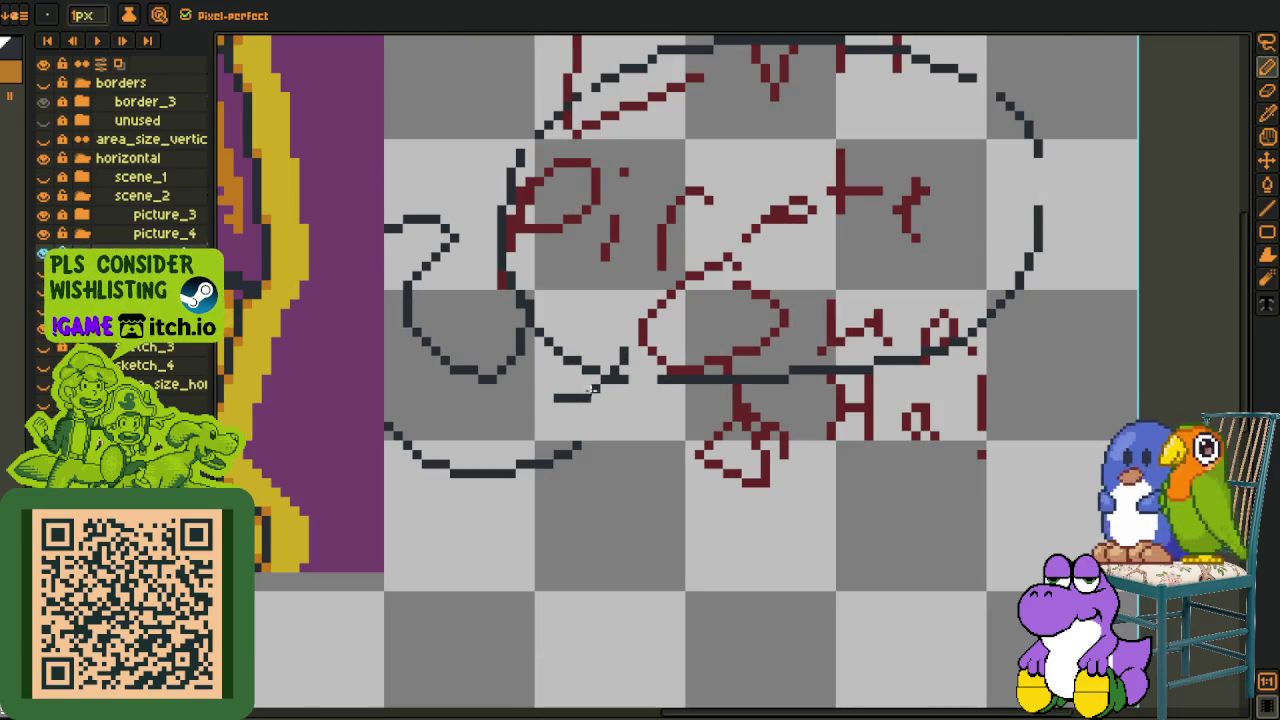
pyautogui.moveTo(651, 350); pyautogui.dragTo(516, 406)
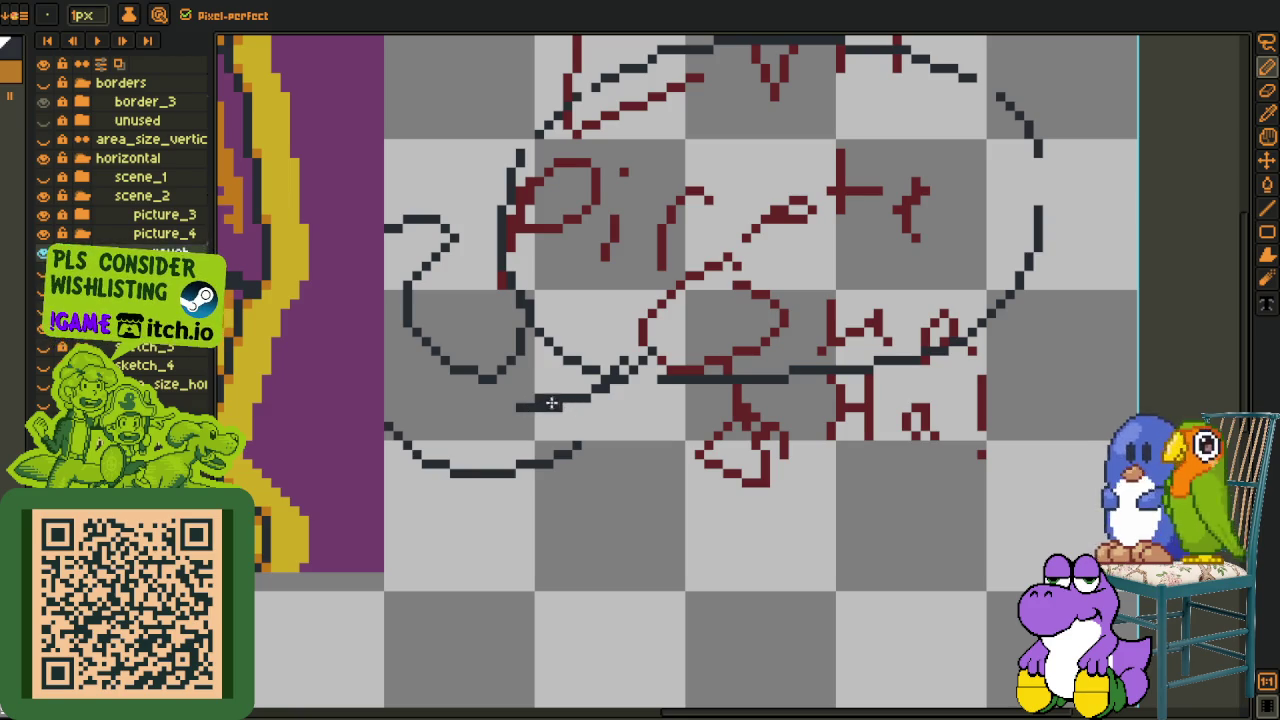
pyautogui.moveTo(492, 362)
pyautogui.mouseDown()
pyautogui.moveTo(501, 300)
pyautogui.moveTo(618, 510)
pyautogui.moveTo(701, 450)
pyautogui.mouseUp()
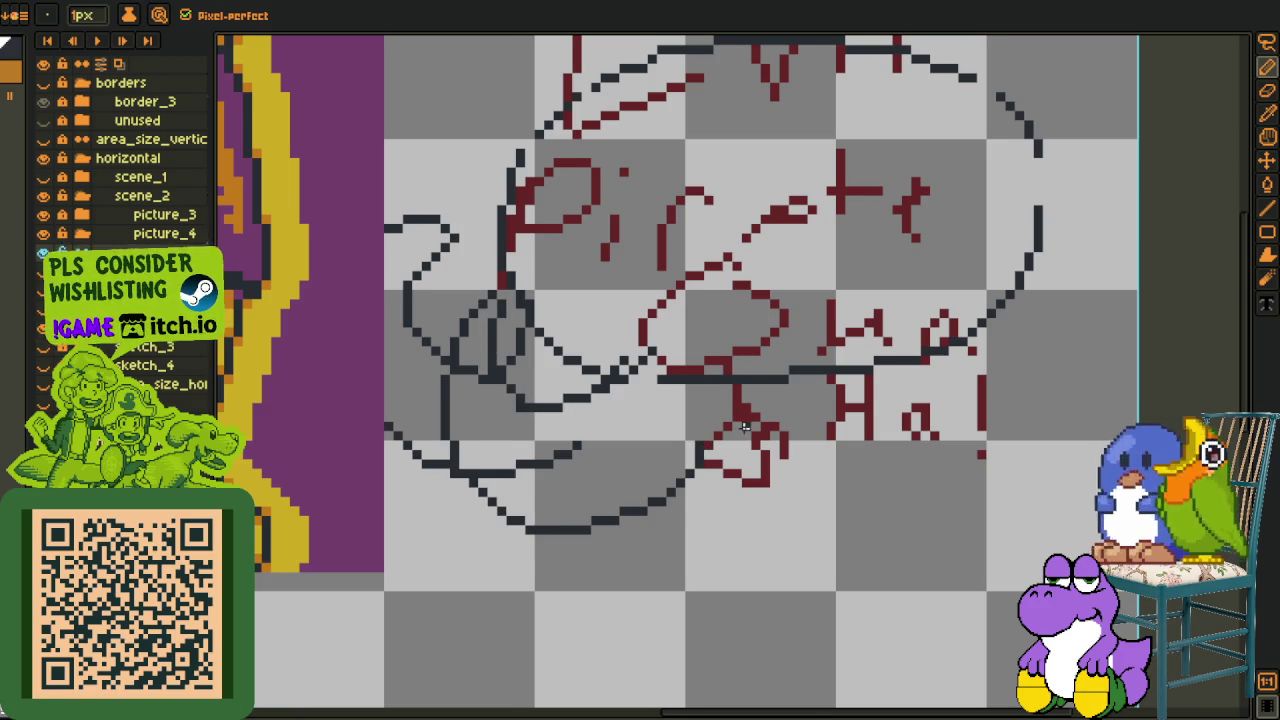
# Sketch the right-side mustache curl and a long curve under the lettering.
pyautogui.scroll(2, 745, 427)
pyautogui.hscroll(3, 773, 422)
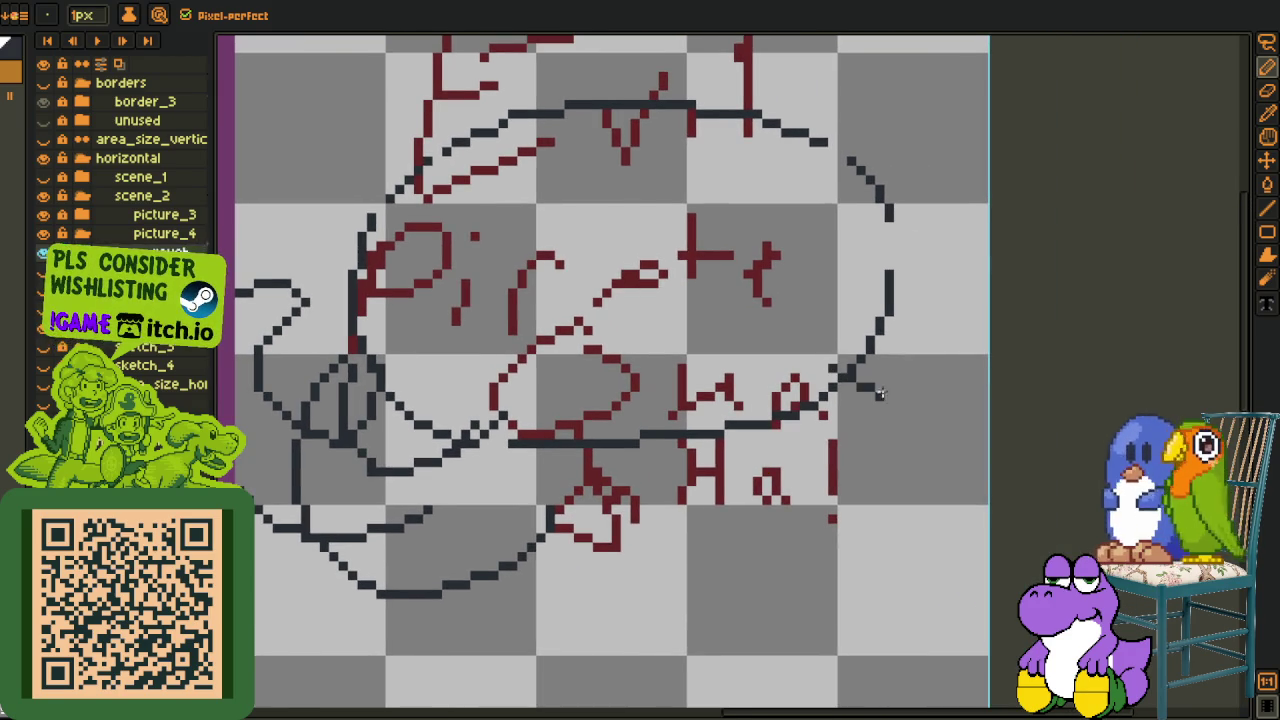
pyautogui.moveTo(879, 393); pyautogui.dragTo(953, 295)
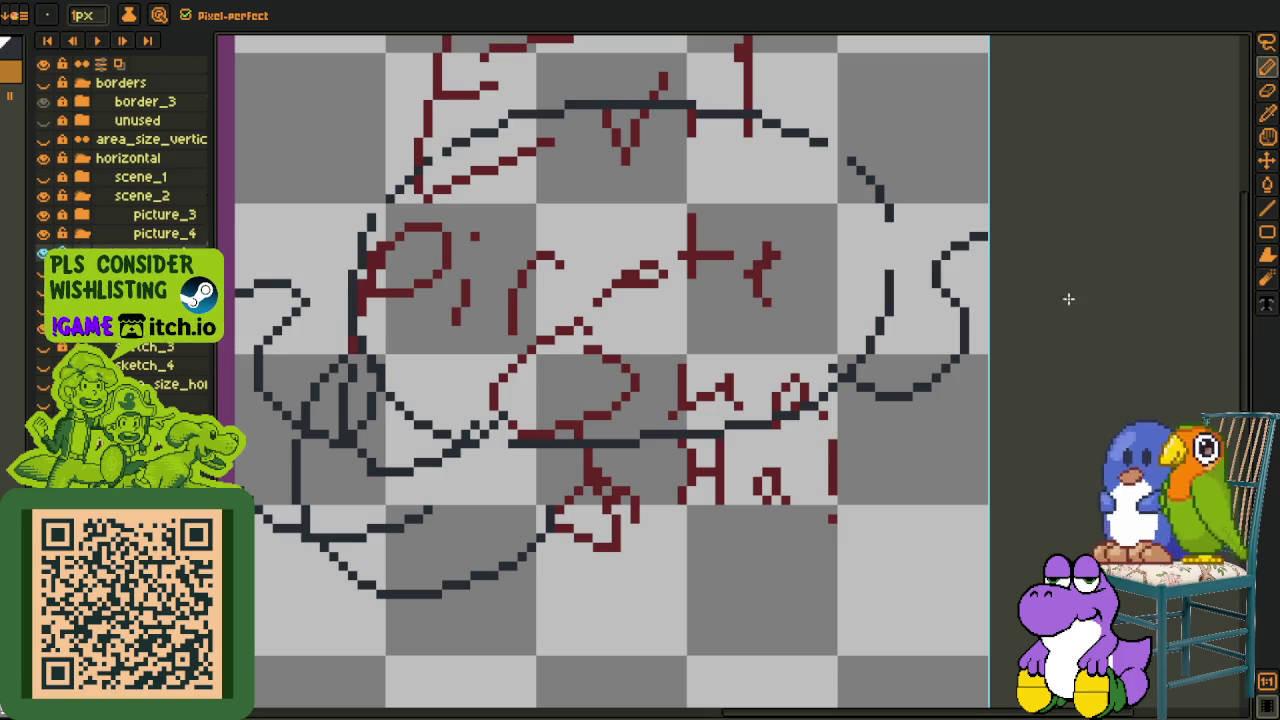
pyautogui.moveTo(995, 499); pyautogui.dragTo(857, 494)
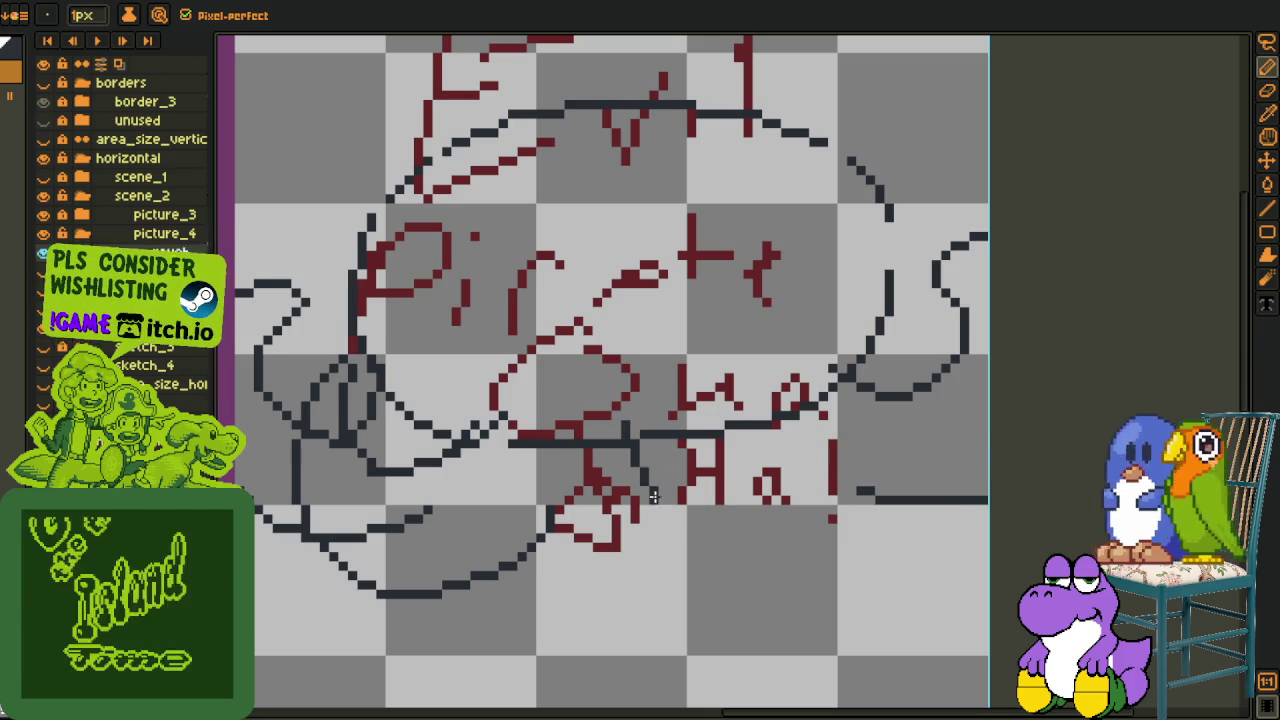
pyautogui.moveTo(634, 440); pyautogui.dragTo(945, 437)
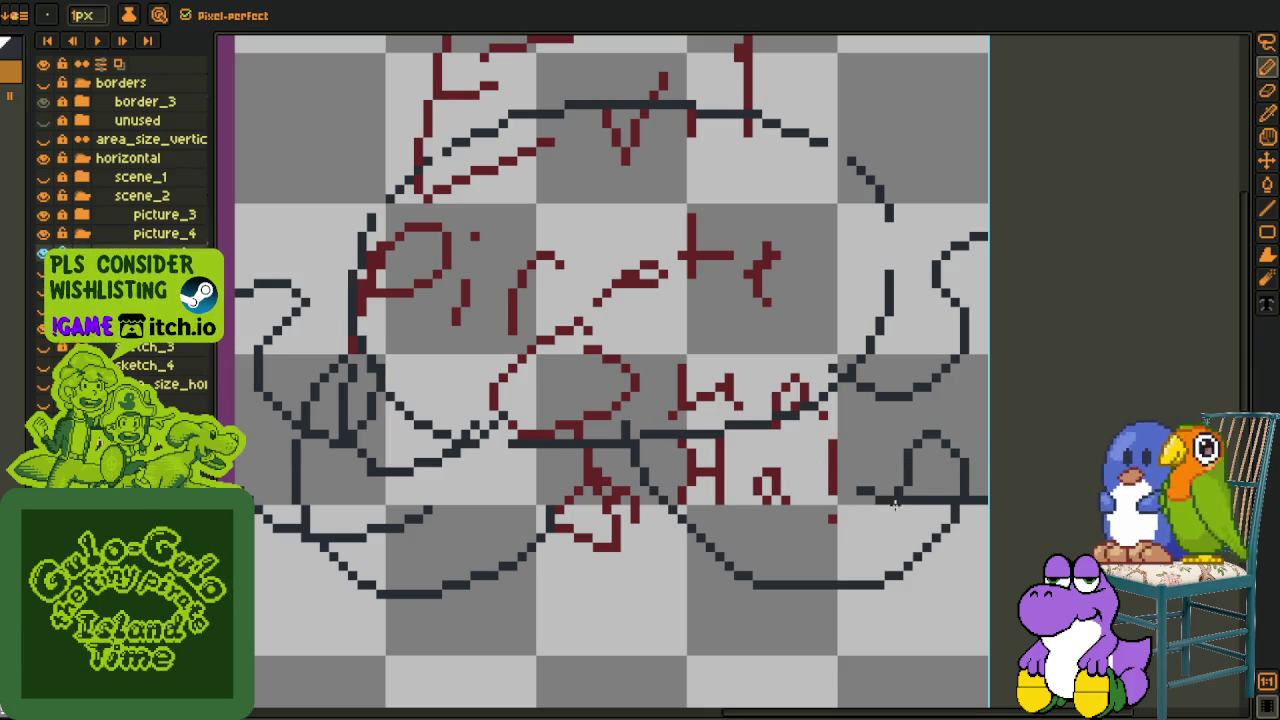
pyautogui.moveTo(920, 436); pyautogui.dragTo(785, 452)
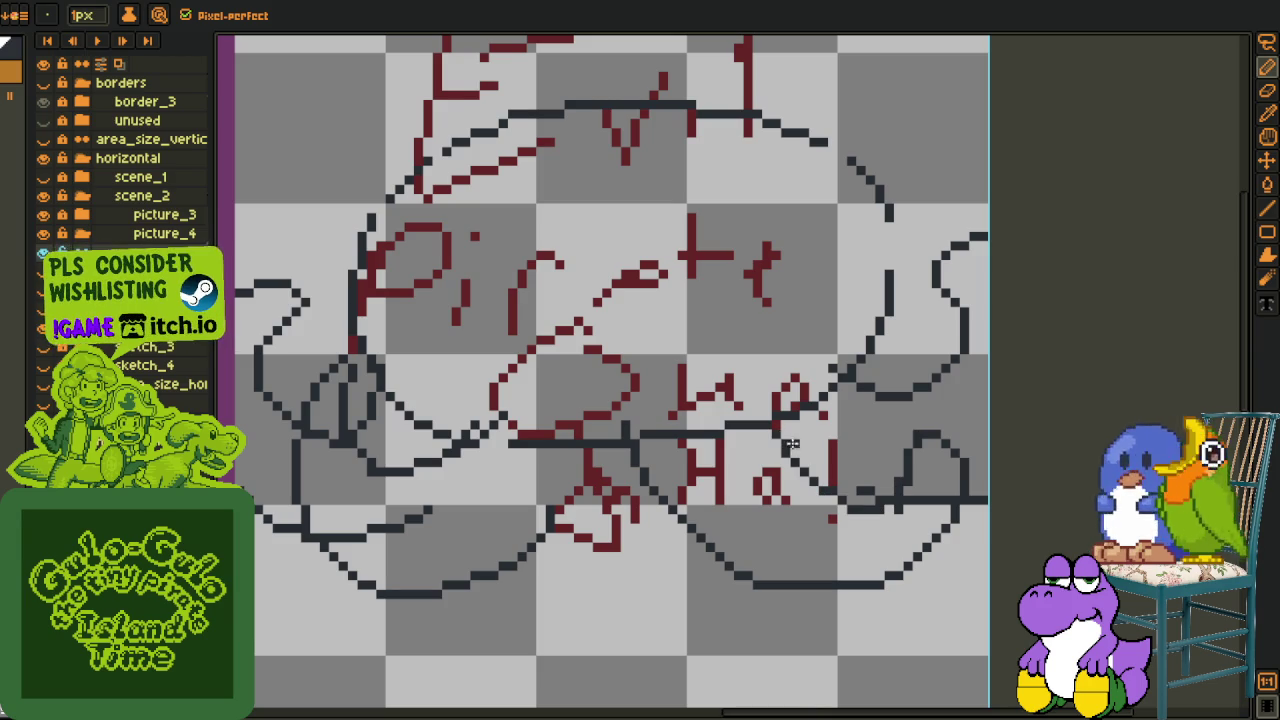
pyautogui.scroll(1, 556, 537)
pyautogui.scroll(1, 556, 537)
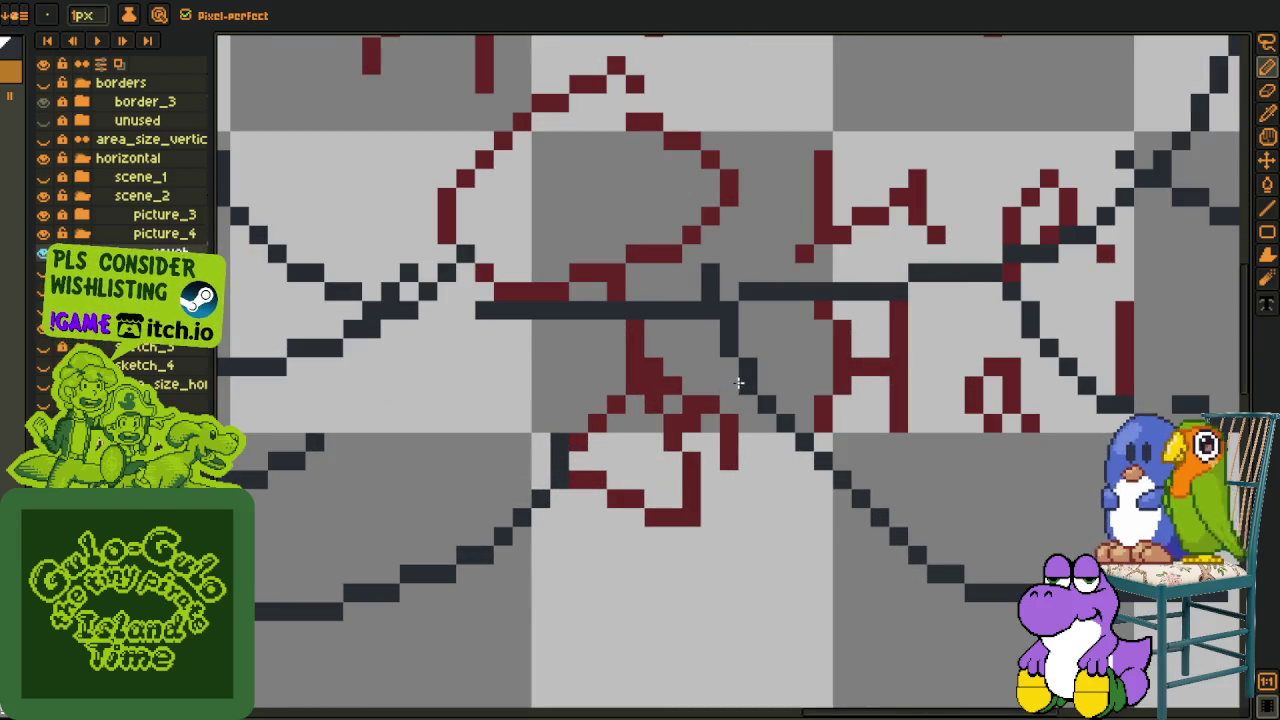
# Trace dark nose strokes and a rounded outline over the red sketch, undoing a stray tail.
pyautogui.moveTo(730, 408); pyautogui.dragTo(556, 454)
pyautogui.moveTo(755, 400); pyautogui.dragTo(758, 385)
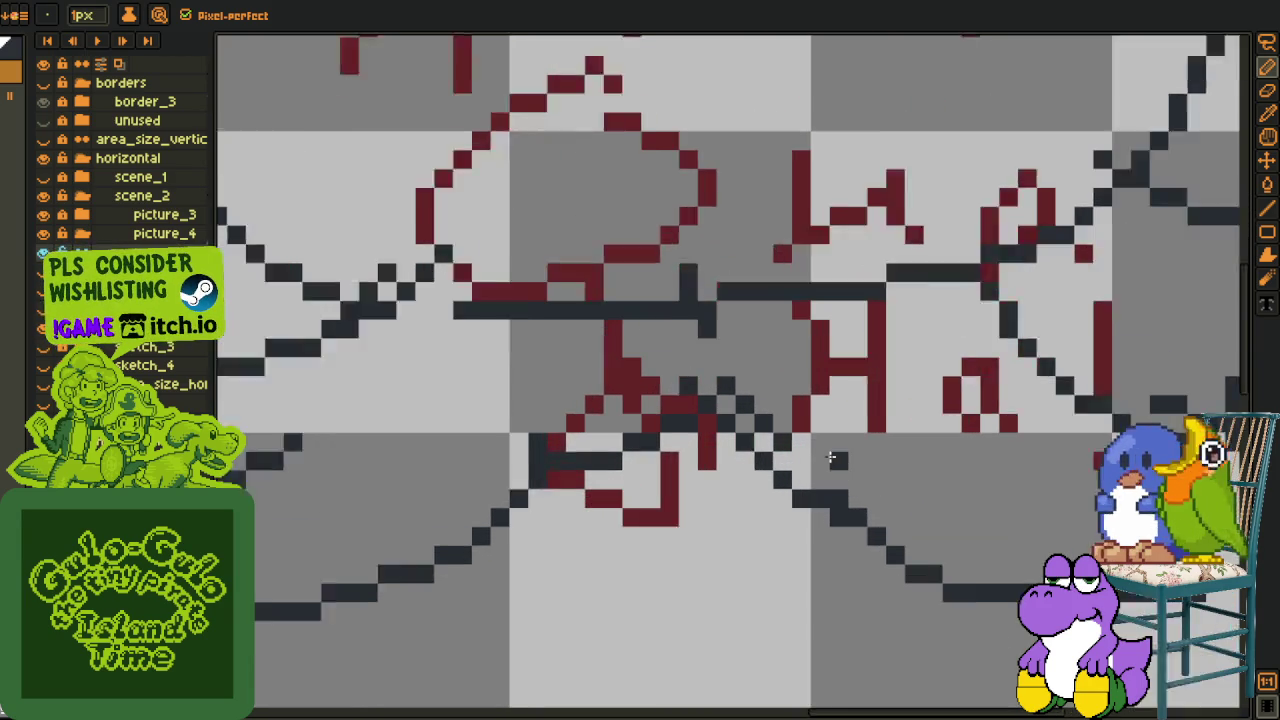
pyautogui.scroll(1, 840, 470)
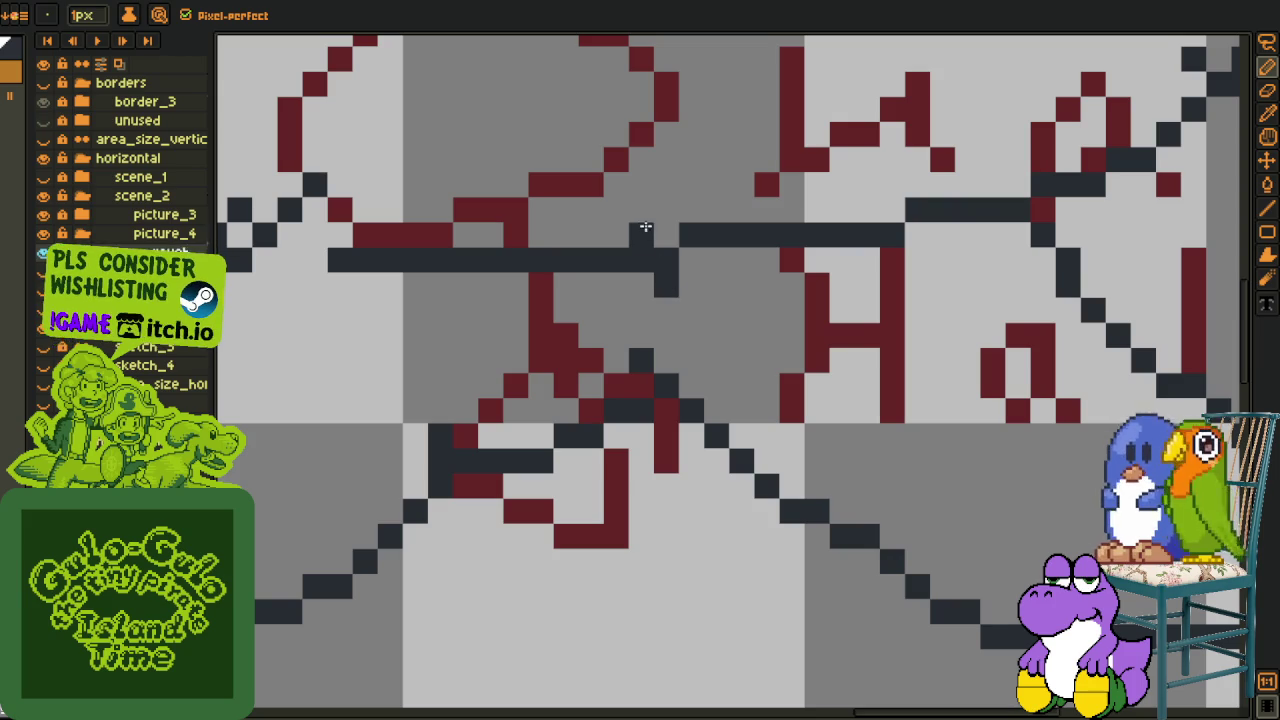
pyautogui.scroll(-2, 726, 350)
pyautogui.moveTo(726, 350); pyautogui.dragTo(737, 441)
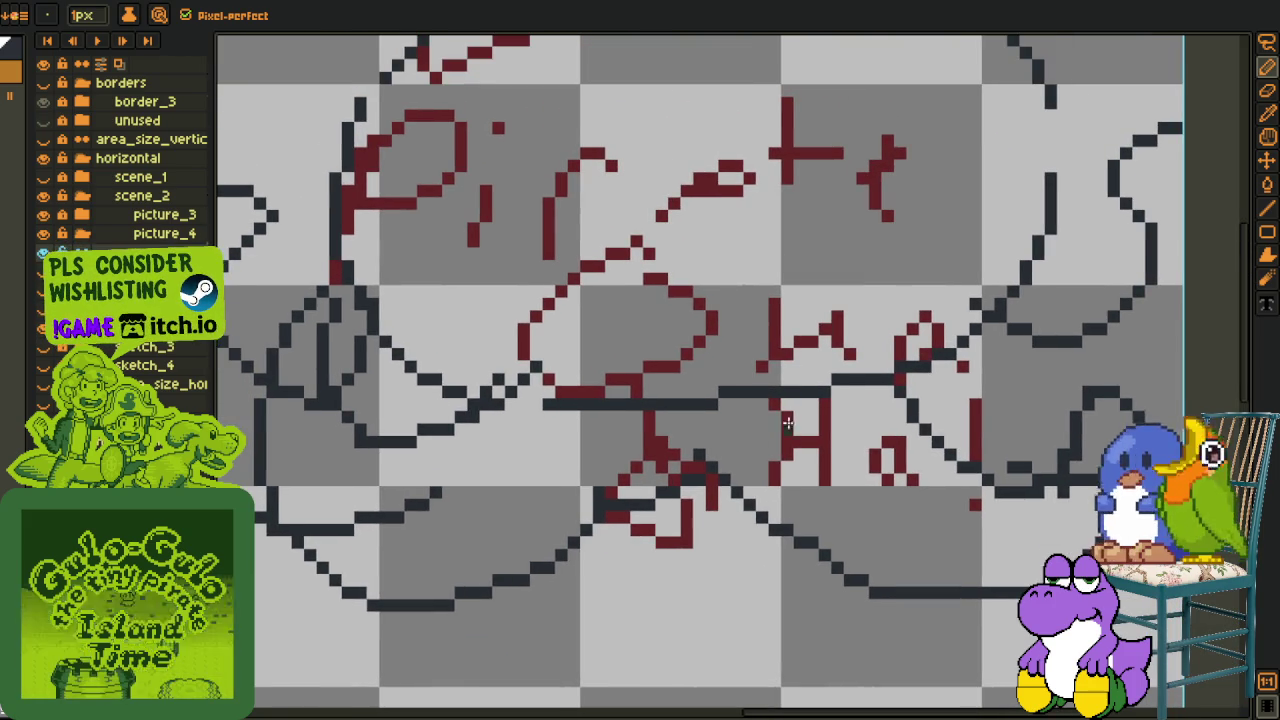
pyautogui.scroll(-1, 886, 330)
pyautogui.moveTo(816, 382); pyautogui.dragTo(772, 406)
pyautogui.scroll(1, 772, 406)
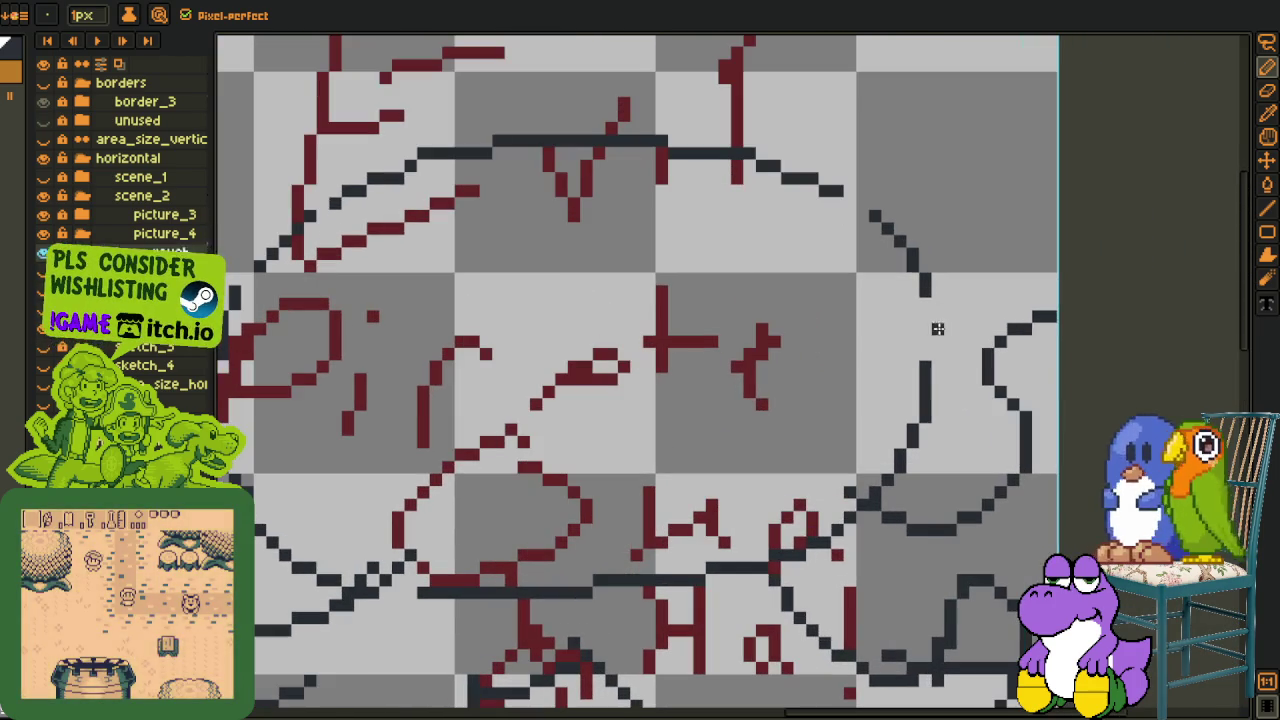
pyautogui.moveTo(511, 339); pyautogui.dragTo(511, 279)
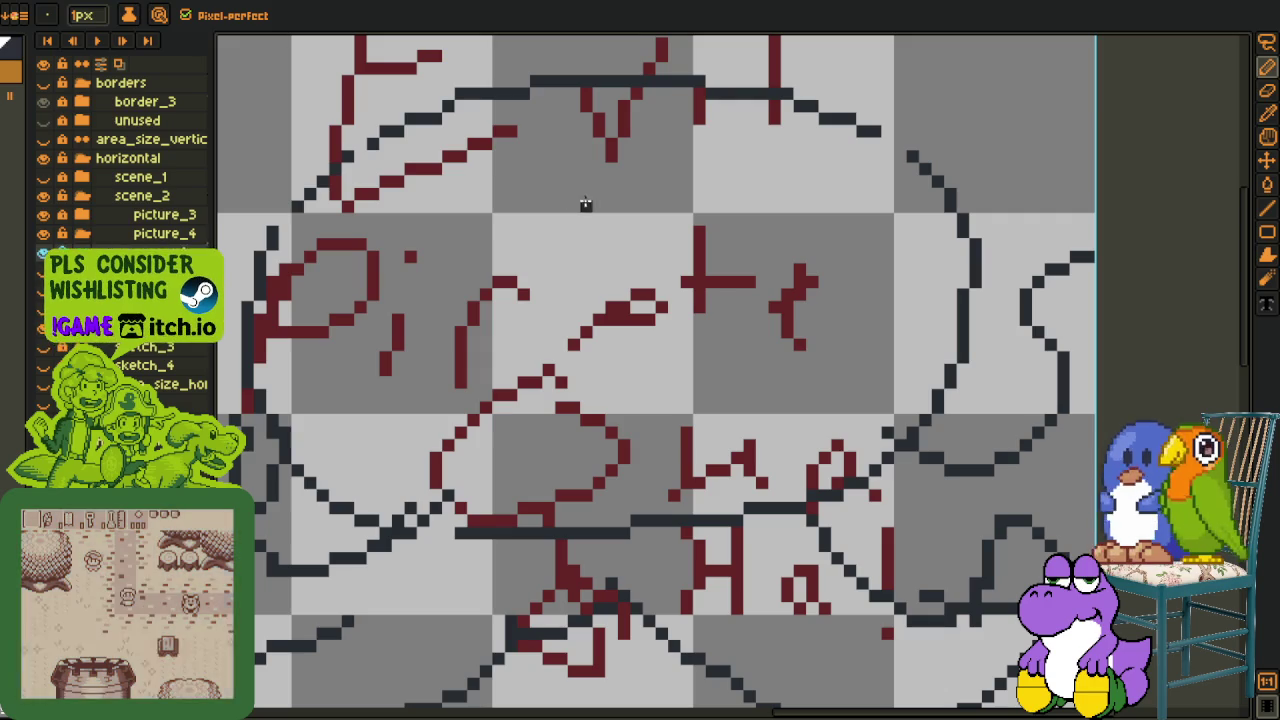
pyautogui.moveTo(545, 205)
pyautogui.mouseDown()
pyautogui.moveTo(588, 182)
pyautogui.moveTo(575, 165)
pyautogui.mouseUp()
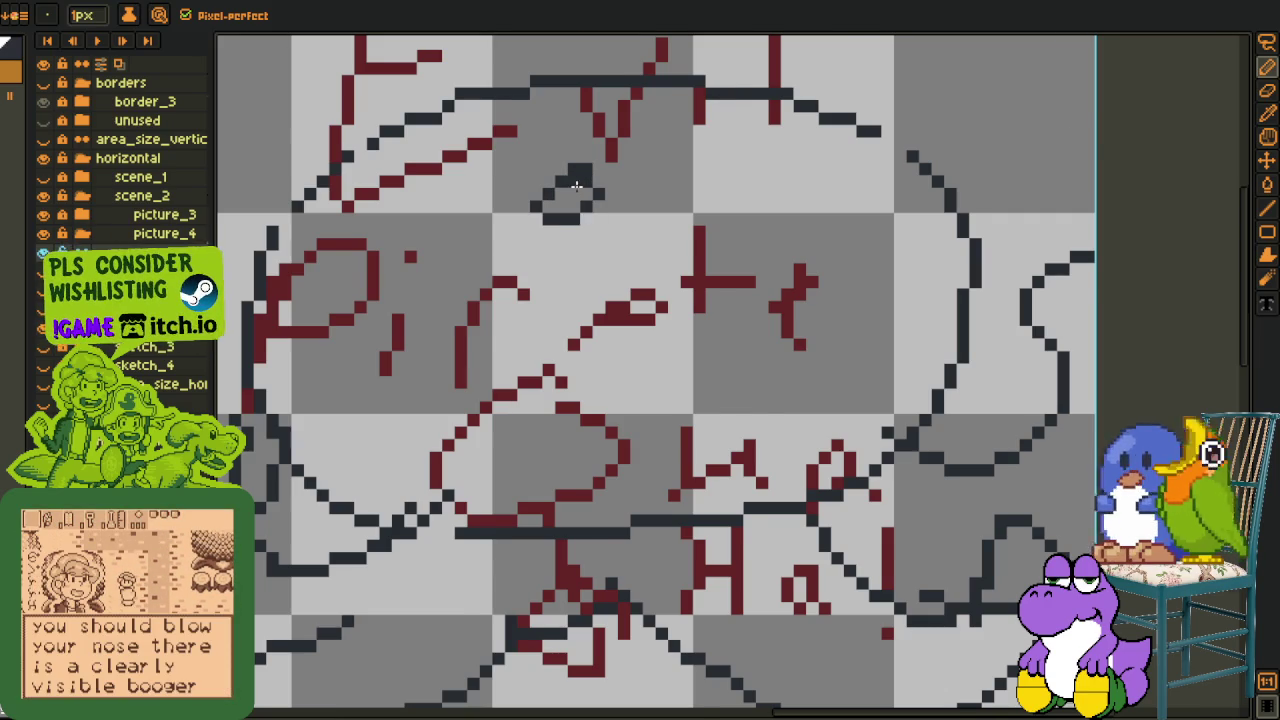
pyautogui.scroll(1, 576, 187)
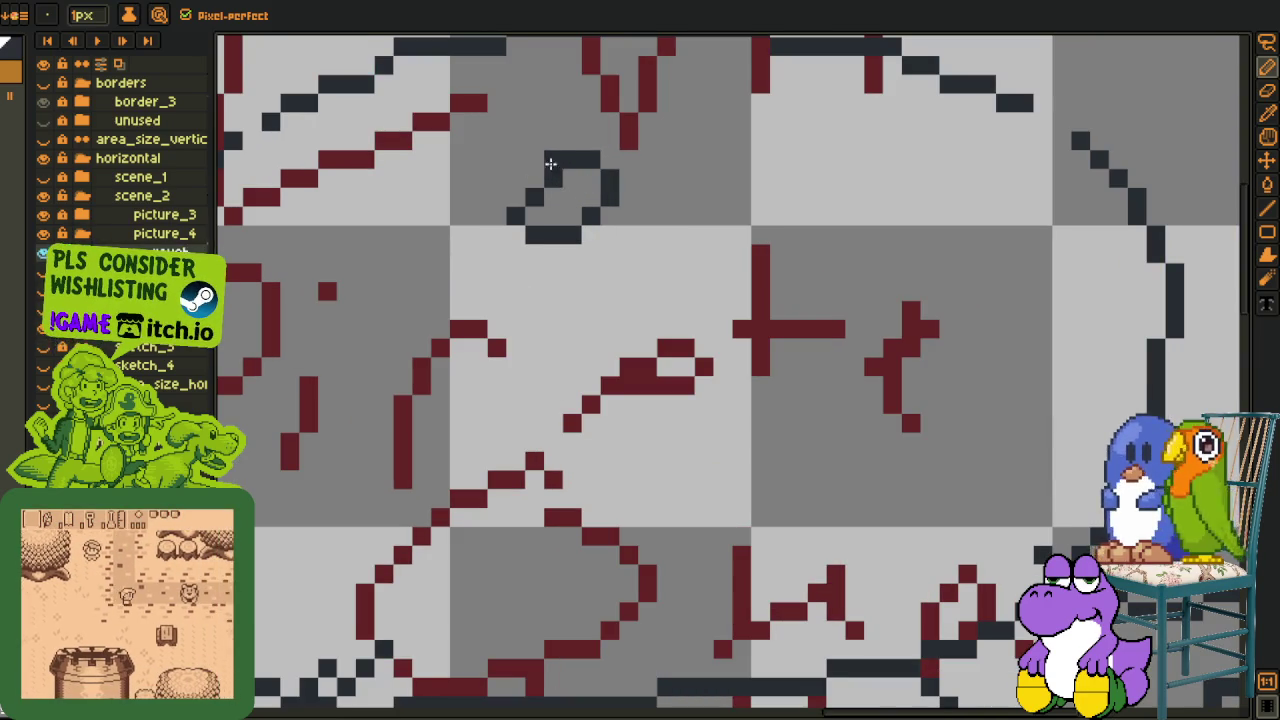
pyautogui.moveTo(563, 157); pyautogui.dragTo(514, 243)
pyautogui.hotkey('ctrl', 'z')
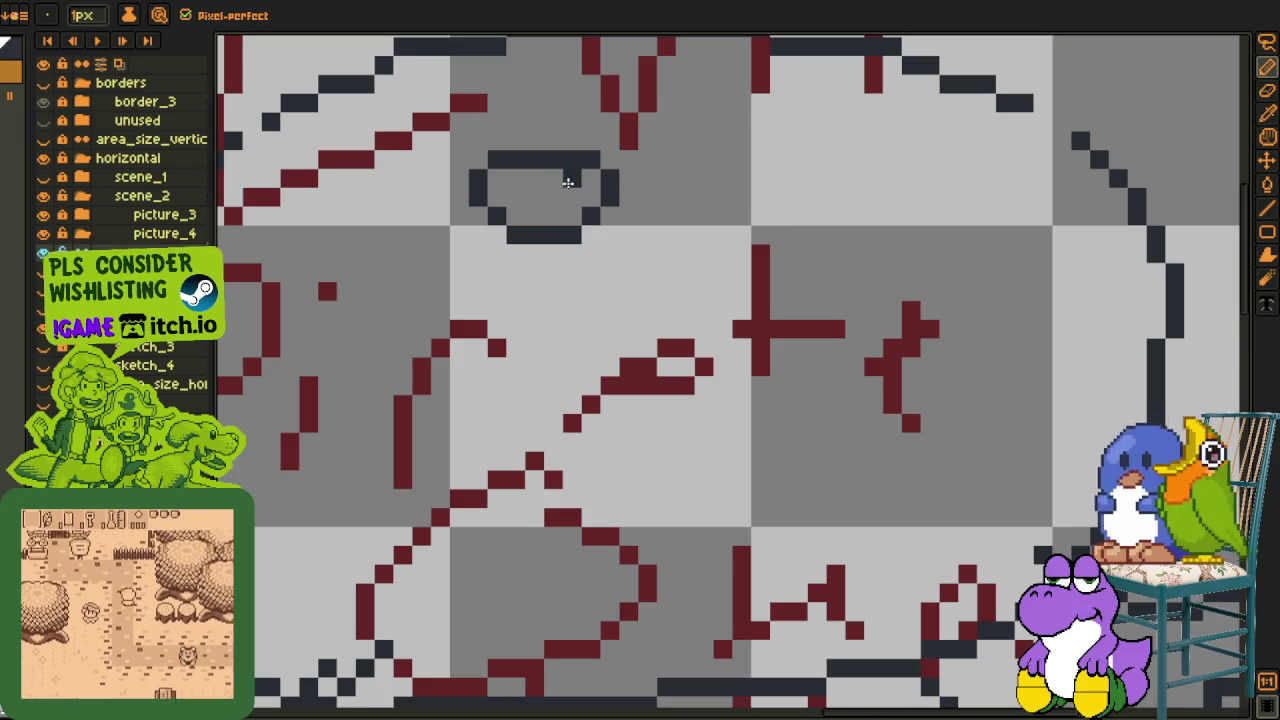
# Place the first dark pixels of the mustache's right loop and a small V between the loops.
pyautogui.moveTo(786, 214)
pyautogui.mouseDown()
pyautogui.moveTo(749, 237)
pyautogui.moveTo(866, 246)
pyautogui.moveTo(746, 245)
pyautogui.moveTo(773, 274)
pyautogui.mouseUp()
pyautogui.click(730, 224)
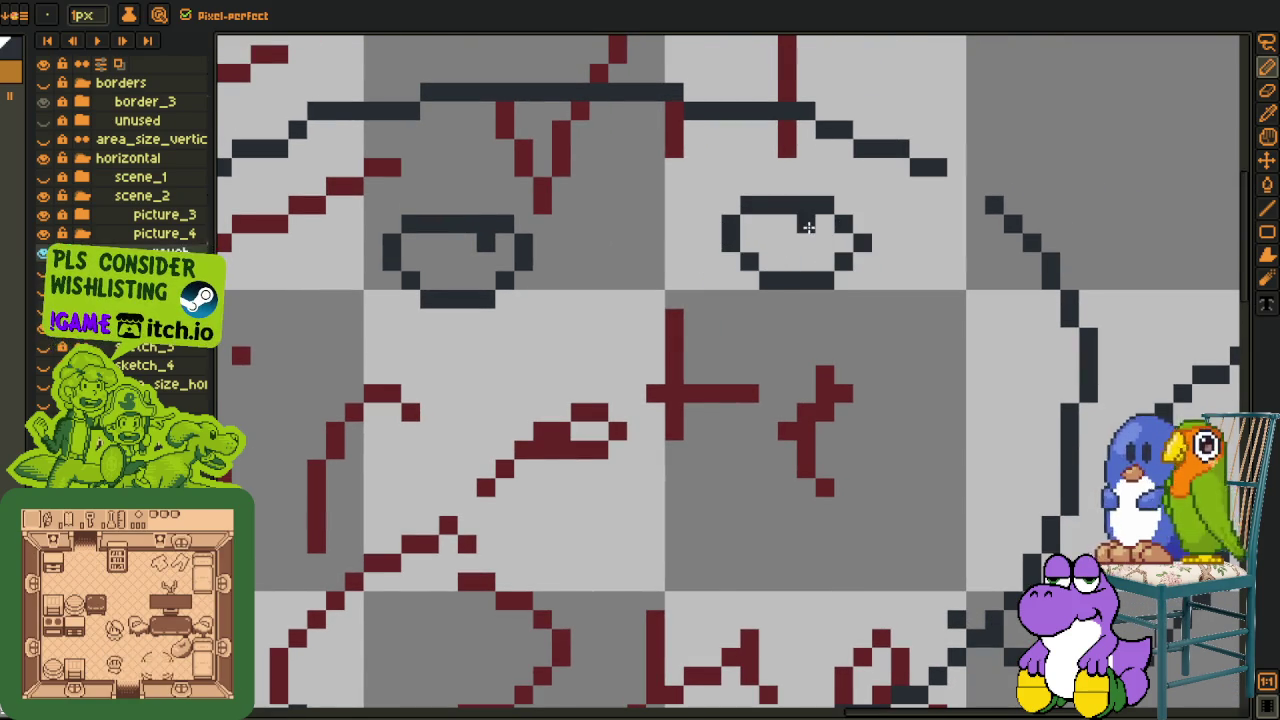
pyautogui.scroll(-2, 808, 227)
pyautogui.click(686, 330)
pyautogui.scroll(2, 686, 330)
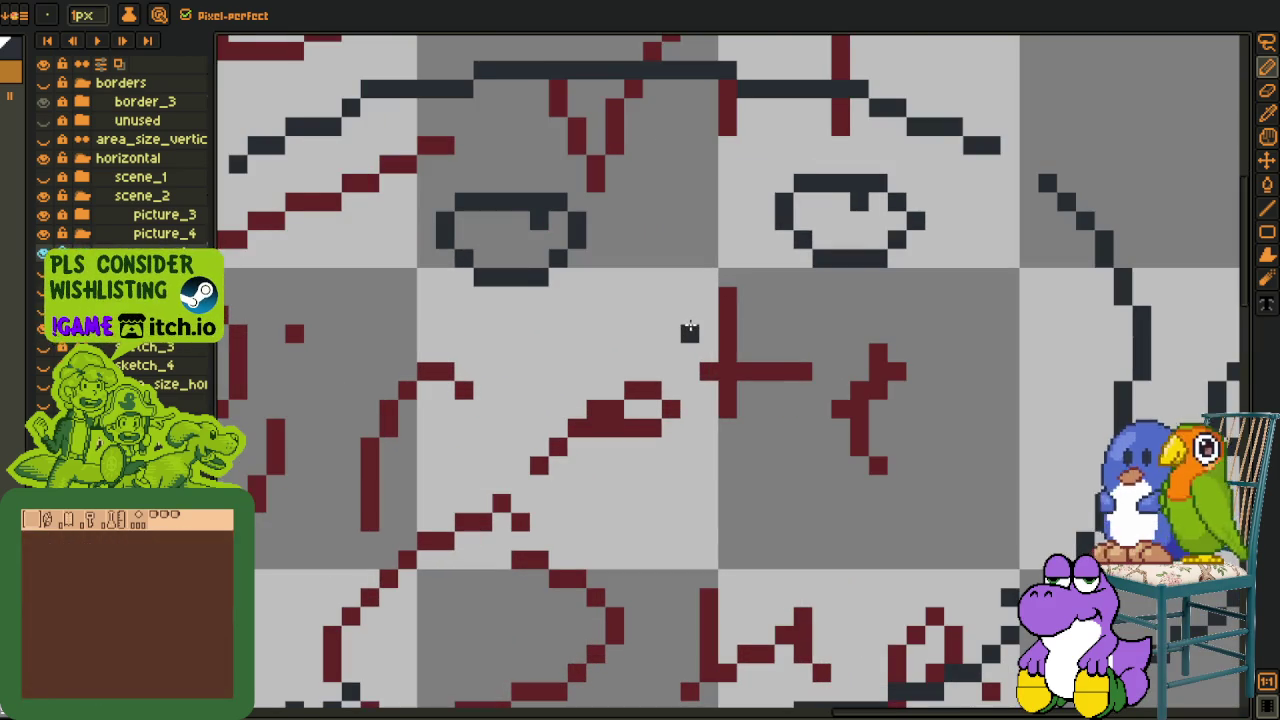
pyautogui.scroll(-1, 690, 330)
pyautogui.moveTo(680, 266)
pyautogui.mouseDown()
pyautogui.moveTo(655, 290)
pyautogui.moveTo(665, 304)
pyautogui.moveTo(667, 264)
pyautogui.moveTo(646, 290)
pyautogui.mouseUp()
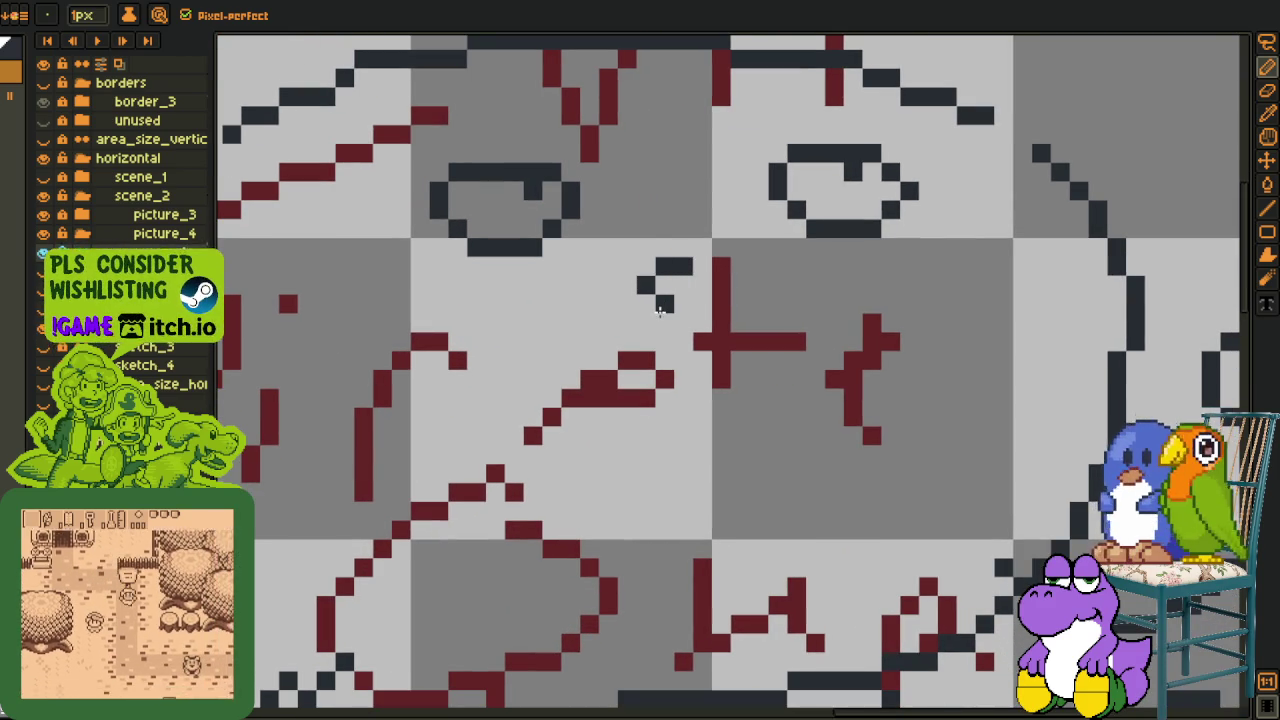
pyautogui.click(646, 322)
# Draw the mustache's left curl, lower edge and right curl, erasing a stray pixel.
pyautogui.click(608, 322)
pyautogui.click(589, 303)
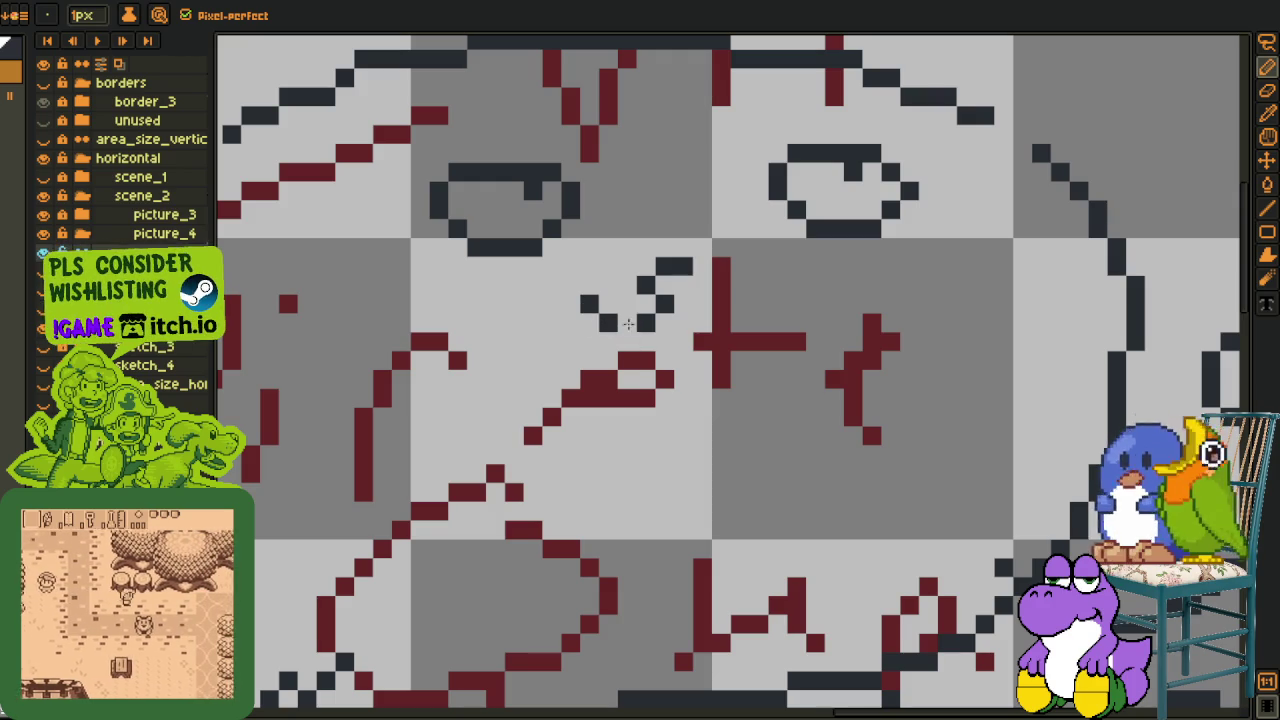
pyautogui.moveTo(628, 322); pyautogui.dragTo(610, 377)
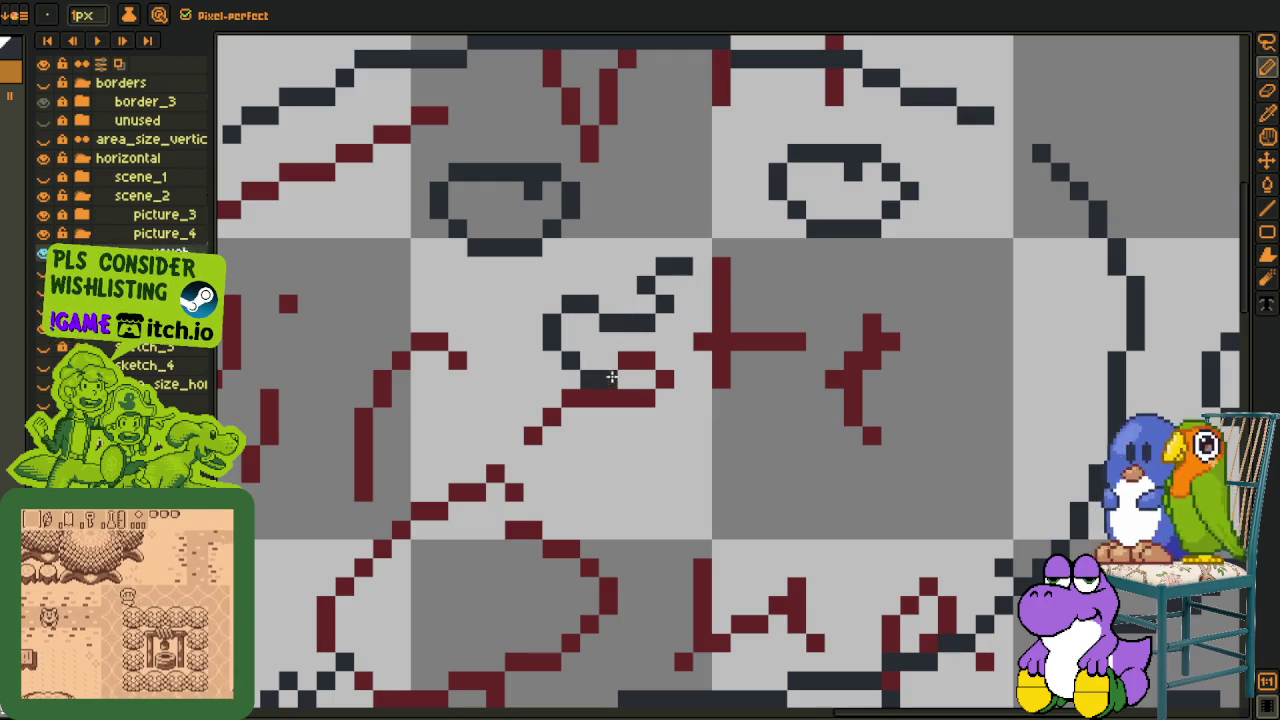
pyautogui.moveTo(607, 379); pyautogui.dragTo(703, 330)
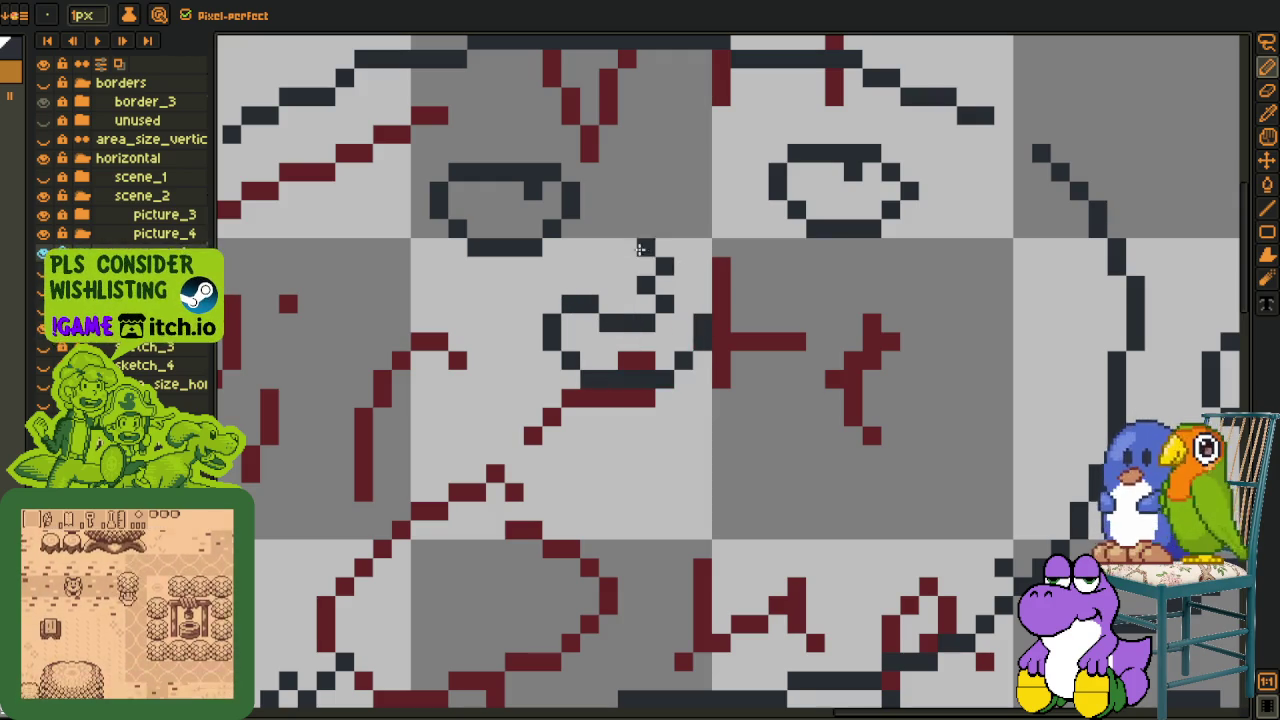
pyautogui.rightClick(674, 267)
pyautogui.moveTo(702, 225); pyautogui.dragTo(642, 254)
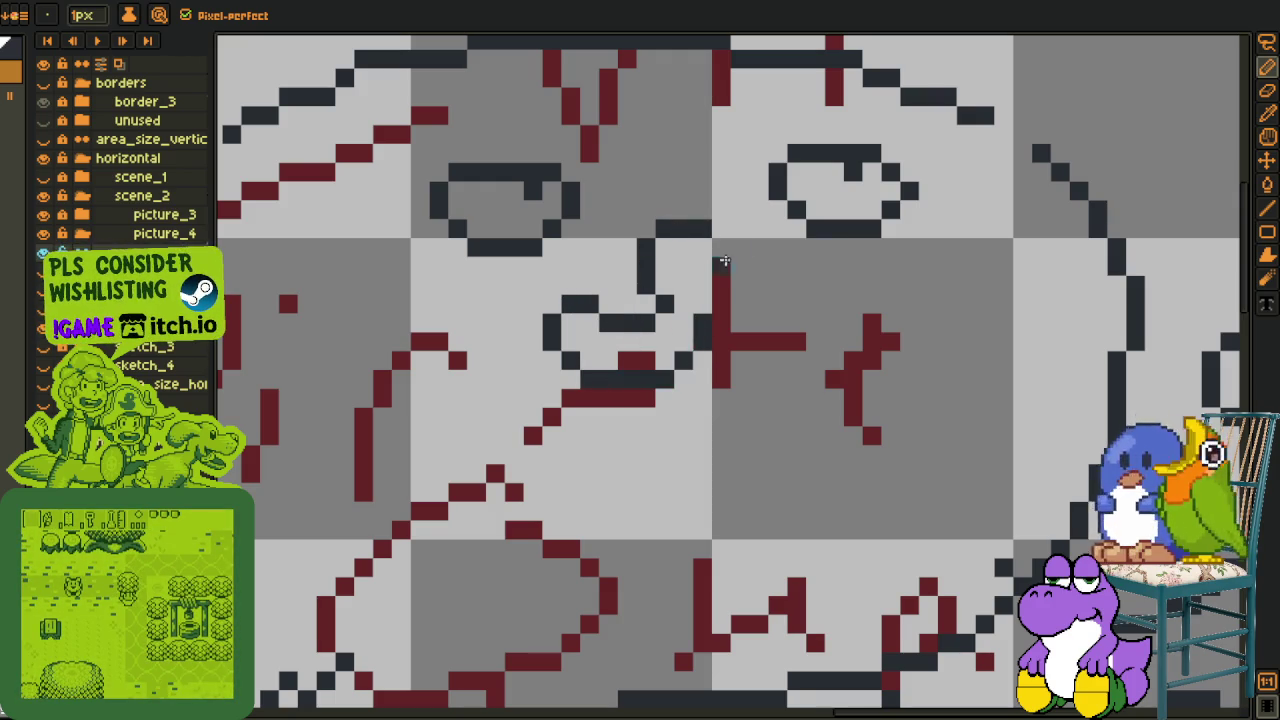
pyautogui.moveTo(721, 229)
pyautogui.mouseDown()
pyautogui.moveTo(757, 270)
pyautogui.moveTo(753, 291)
pyautogui.mouseUp()
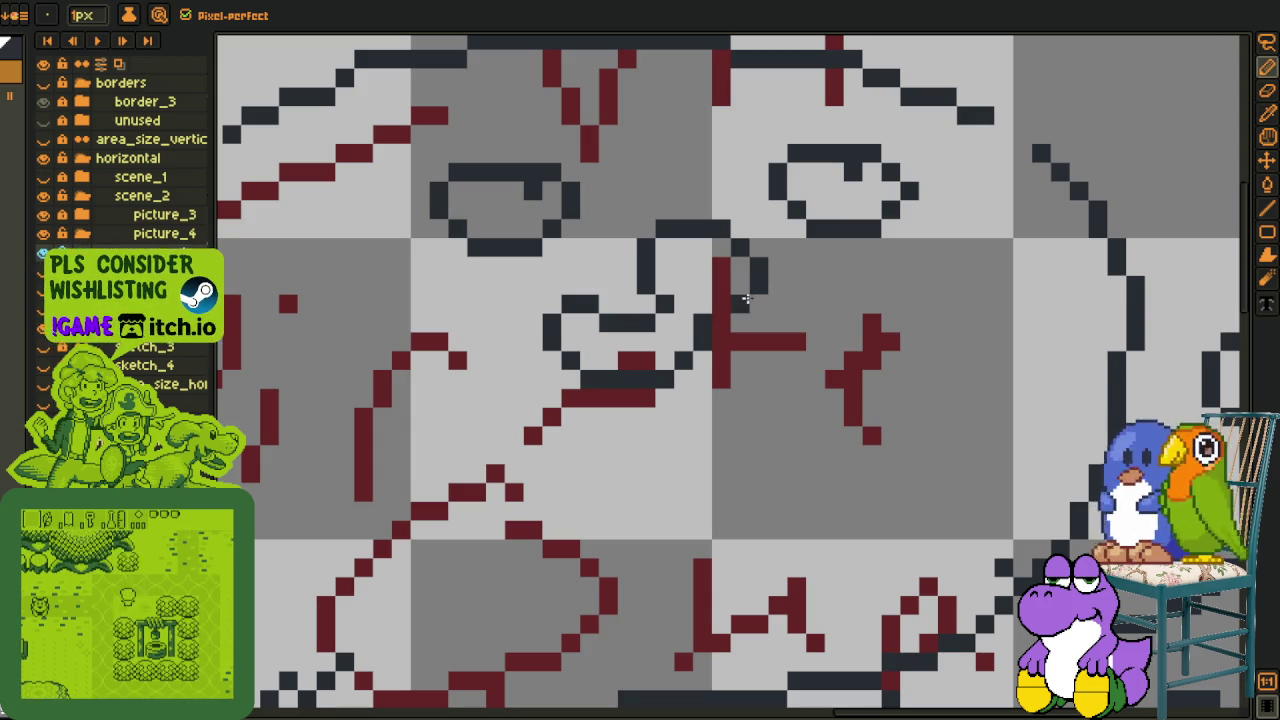
# Start the pointed goatee outline below the mustache.
pyautogui.moveTo(740, 300)
pyautogui.mouseDown()
pyautogui.moveTo(818, 306)
pyautogui.moveTo(814, 283)
pyautogui.moveTo(832, 278)
pyautogui.moveTo(846, 320)
pyautogui.moveTo(705, 360)
pyautogui.moveTo(720, 529)
pyautogui.moveTo(752, 535)
pyautogui.moveTo(794, 374)
pyautogui.mouseUp()
pyautogui.scroll(-2, 675, 420)
pyautogui.scroll(2, 675, 420)
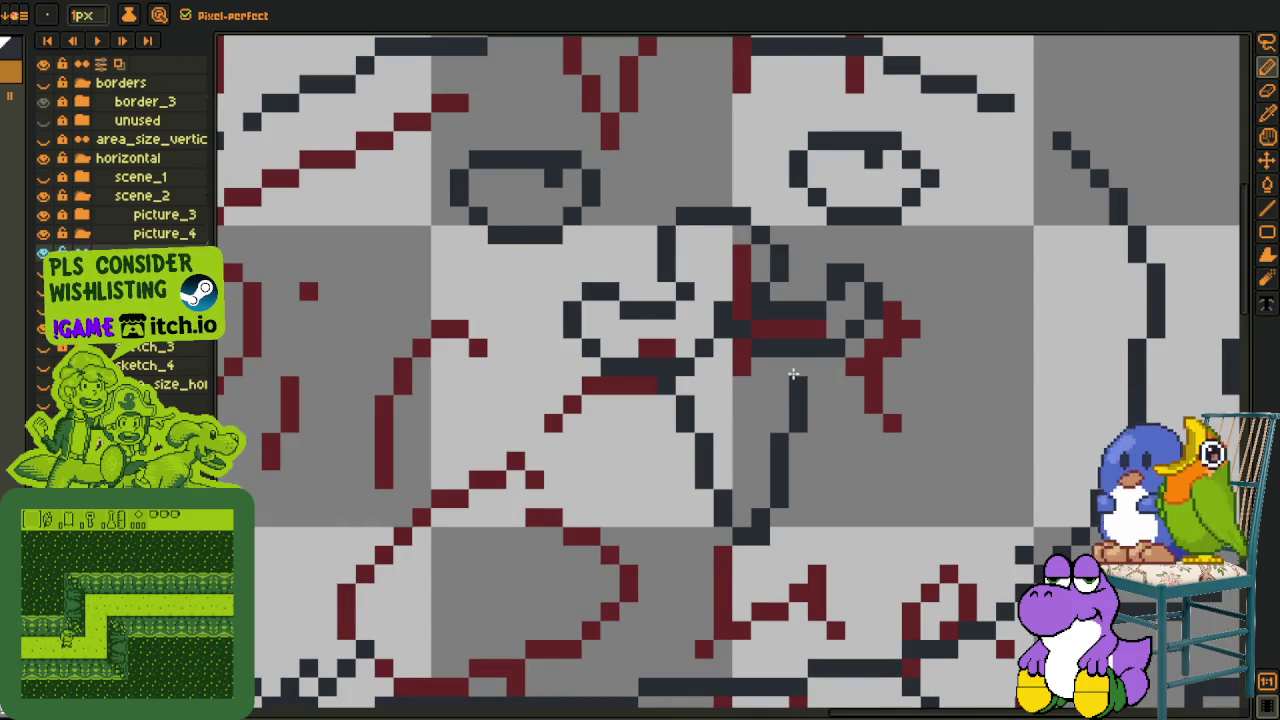
pyautogui.scroll(-3, 794, 374)
# Pencil the pirate hat outline: crown, brim across the forehead, and top edge.
pyautogui.scroll(1, 670, 200)
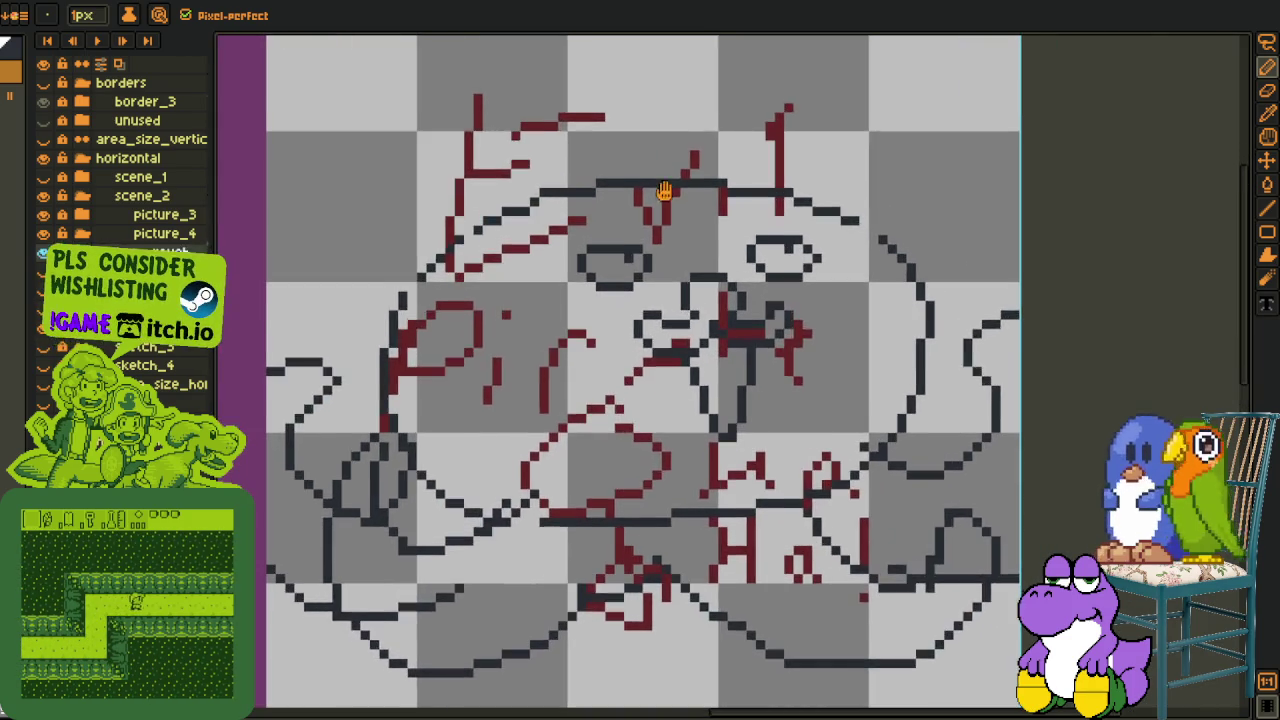
pyautogui.scroll(1, 590, 200)
pyautogui.scroll(-1, 505, 185)
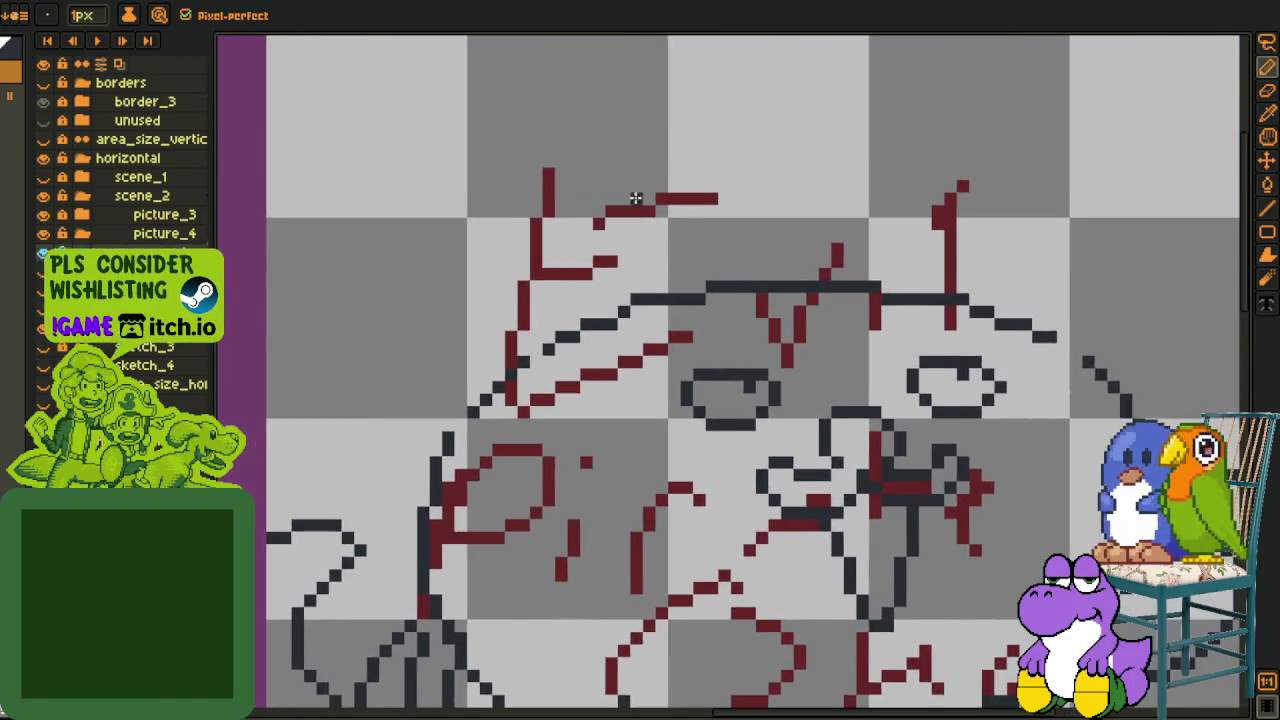
pyautogui.moveTo(657, 118); pyautogui.dragTo(580, 156)
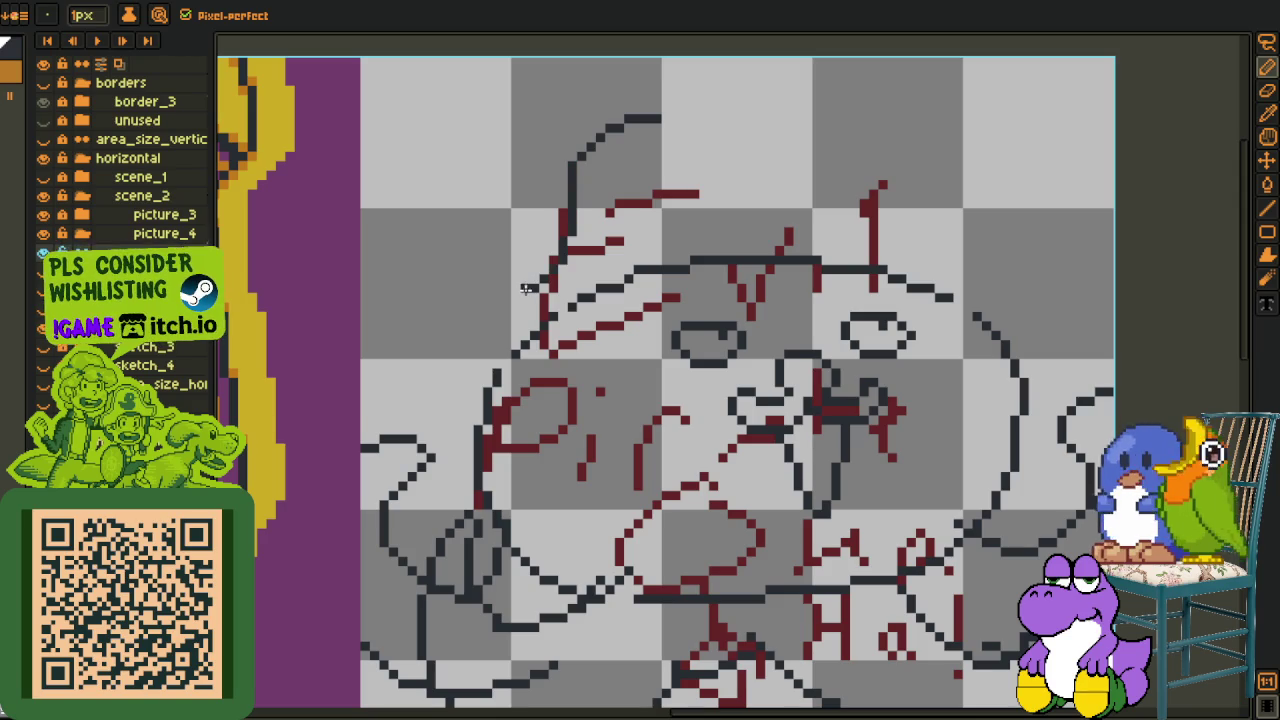
pyautogui.moveTo(525, 288); pyautogui.dragTo(445, 314)
pyautogui.moveTo(449, 372)
pyautogui.mouseDown()
pyautogui.moveTo(860, 294)
pyautogui.moveTo(1012, 286)
pyautogui.mouseUp()
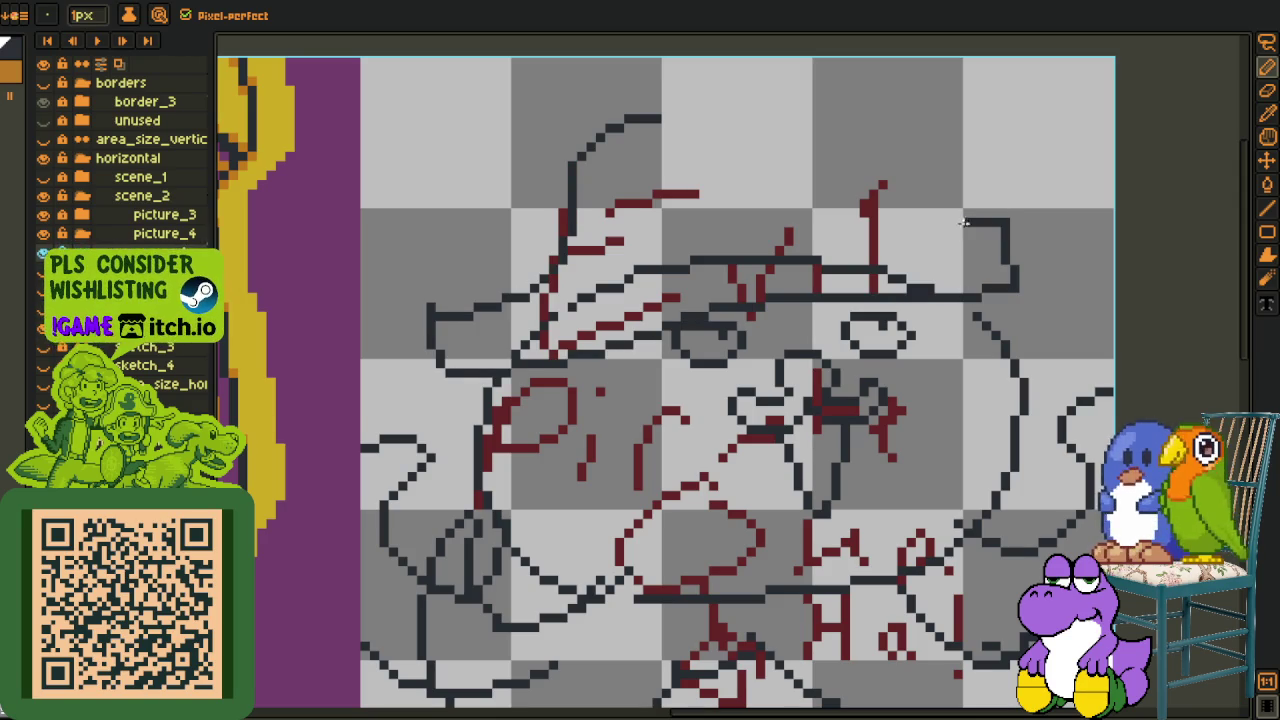
pyautogui.moveTo(963, 222)
pyautogui.mouseDown()
pyautogui.moveTo(805, 115)
pyautogui.moveTo(598, 130)
pyautogui.mouseUp()
pyautogui.moveTo(760, 194); pyautogui.dragTo(687, 84)
# Fix the nose pixels, erasing a stray one, and thicken the nose outline.
pyautogui.scroll(-2, 618, 312)
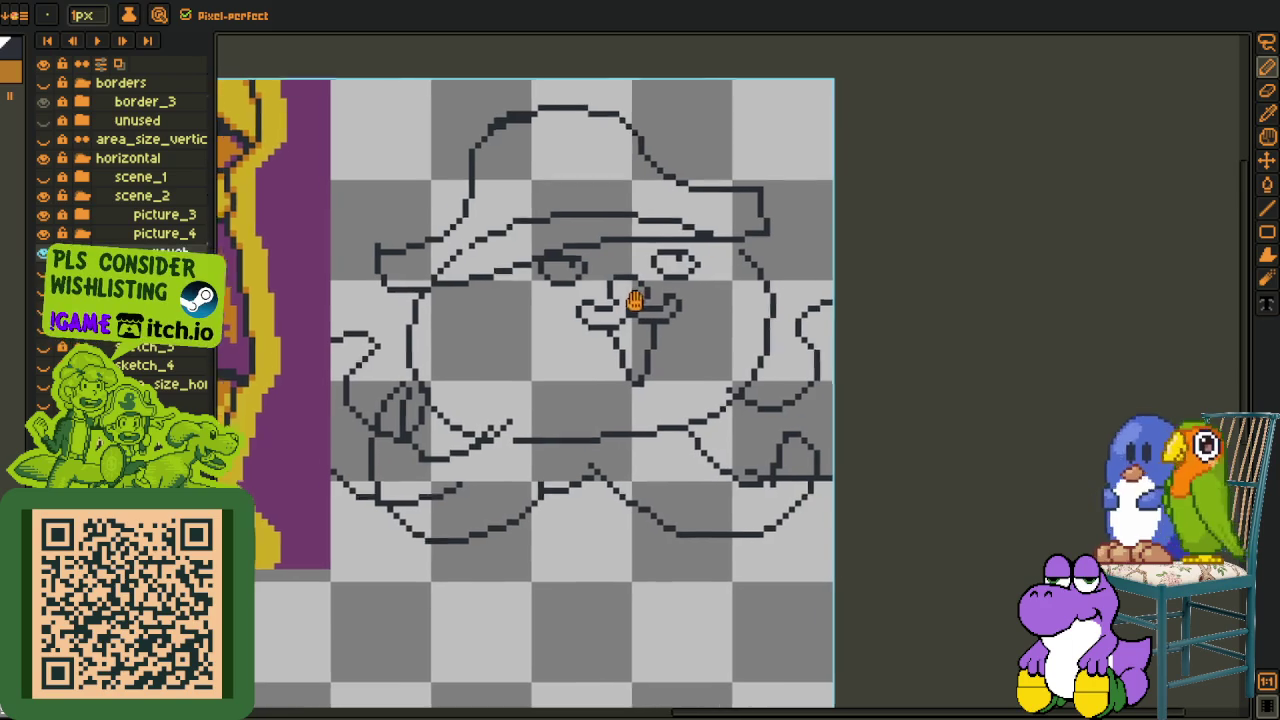
pyautogui.scroll(-1, 618, 312)
pyautogui.scroll(1, 620, 310)
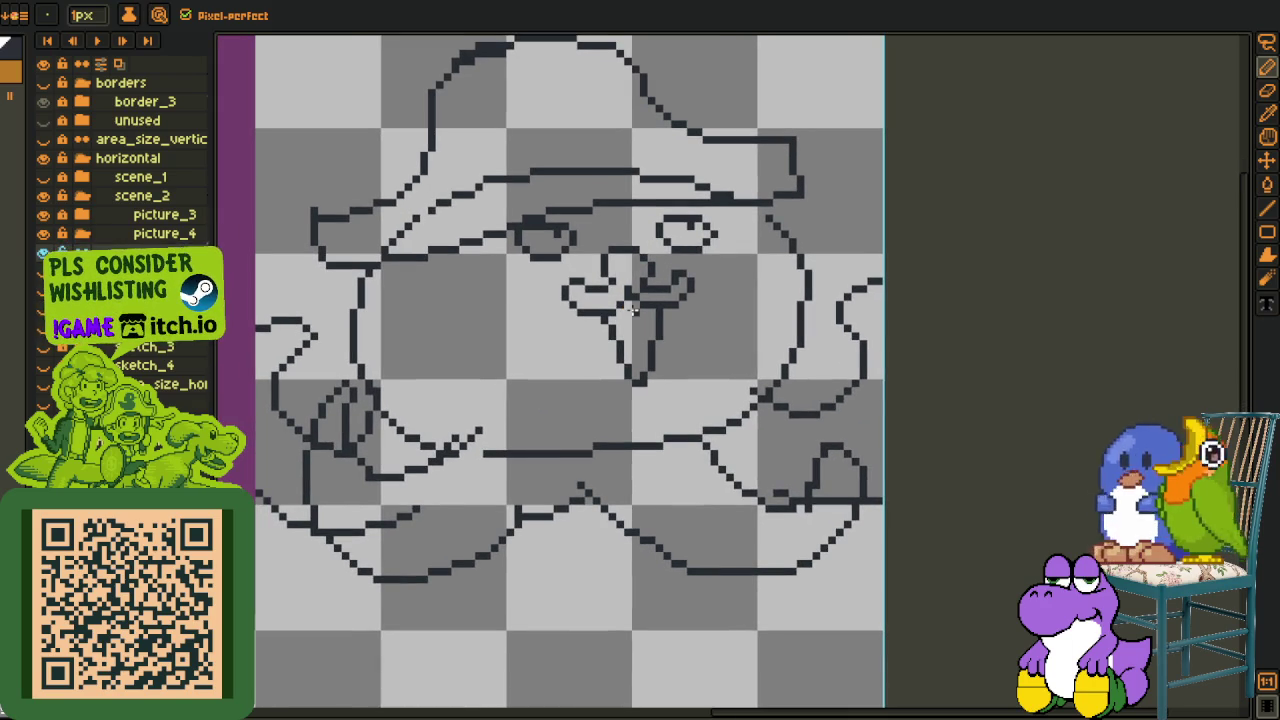
pyautogui.scroll(2, 632, 310)
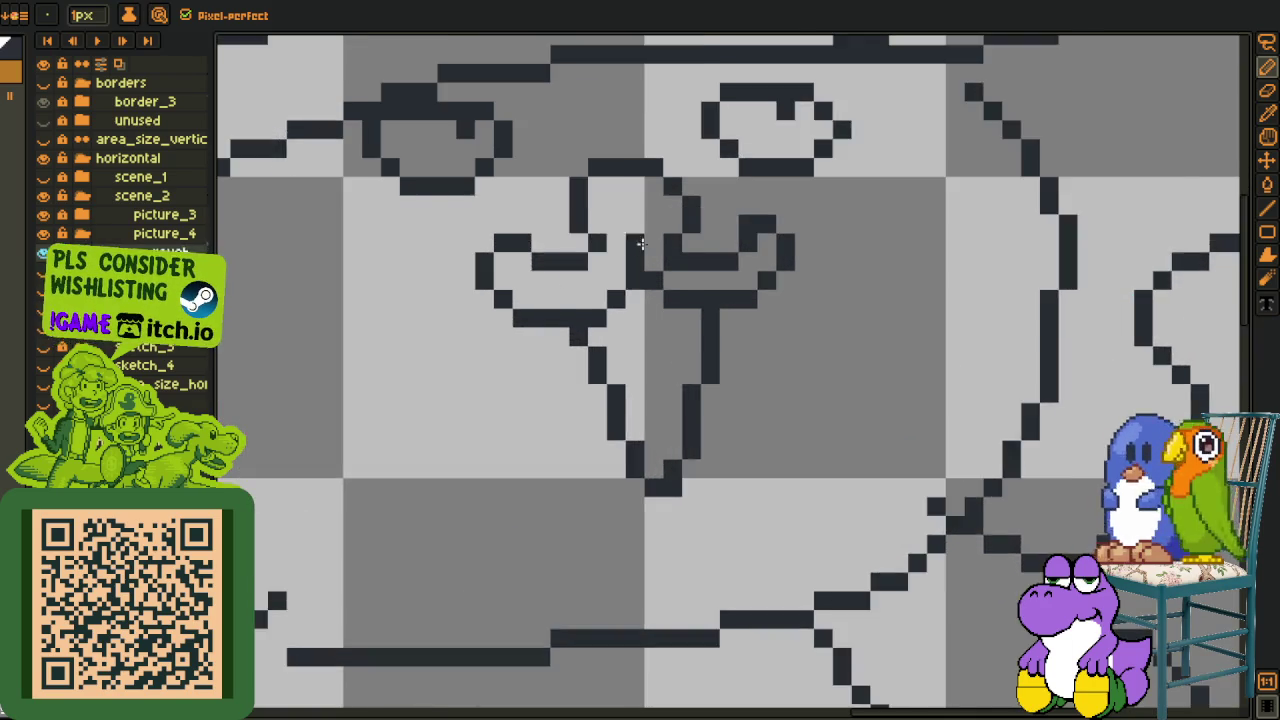
pyautogui.scroll(2, 632, 310)
pyautogui.click(650, 197)
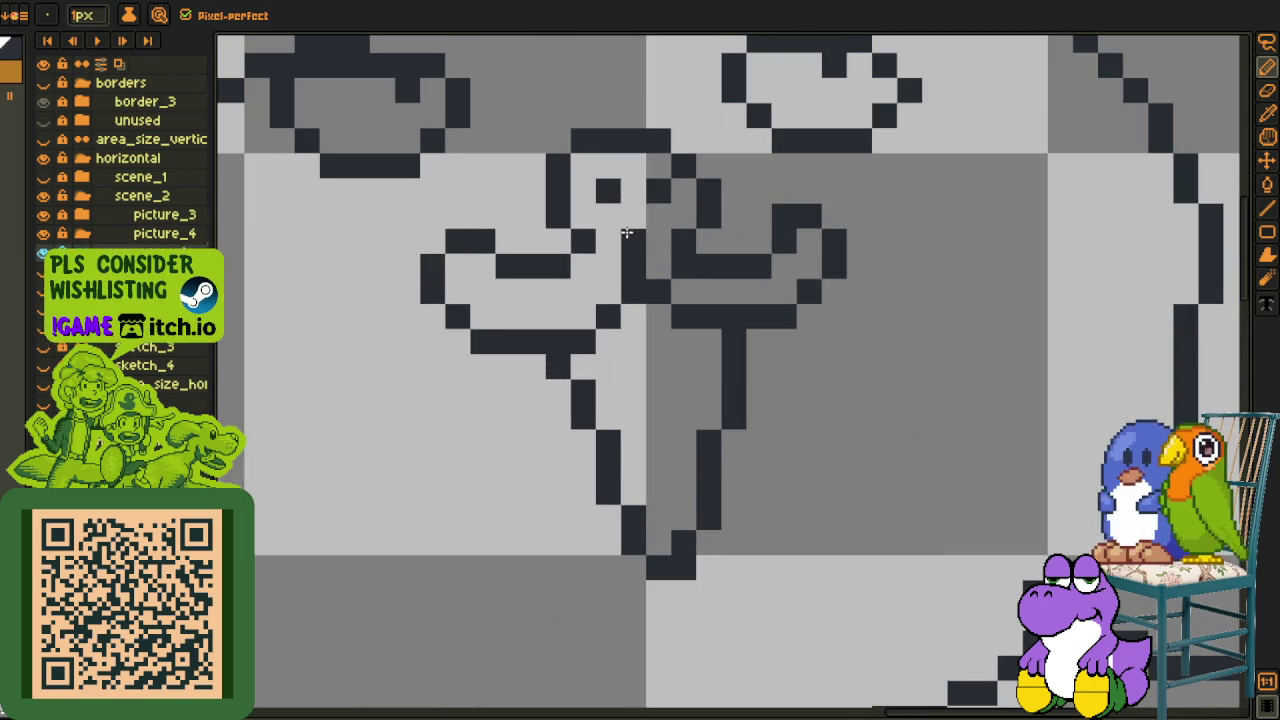
pyautogui.rightClick(680, 265)
pyautogui.scroll(-3, 560, 245)
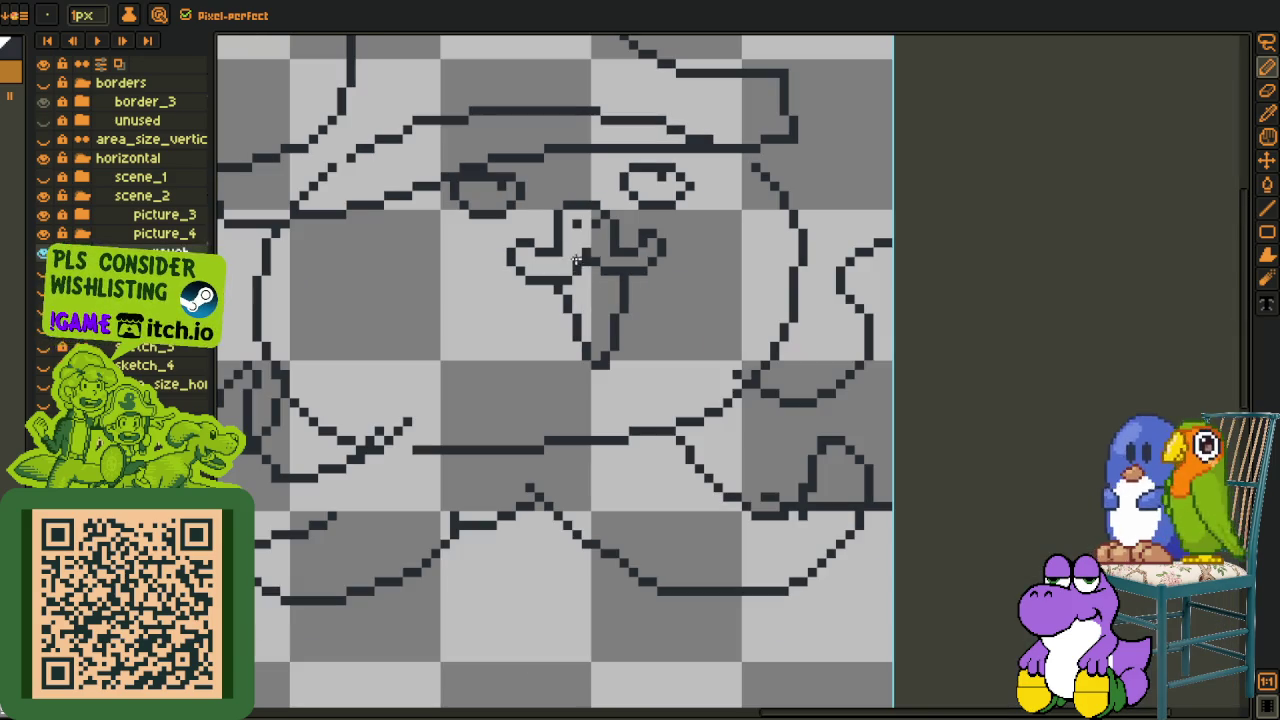
pyautogui.scroll(-1, 610, 240)
pyautogui.scroll(-1, 611, 262)
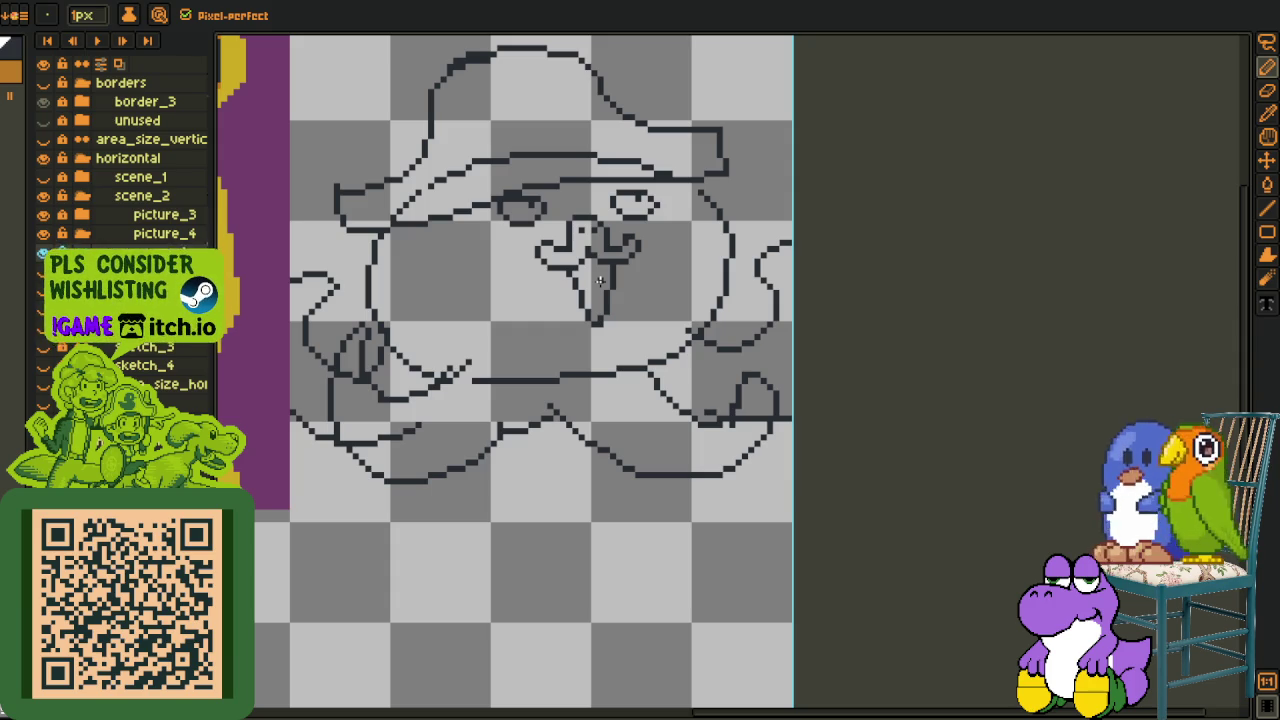
pyautogui.scroll(2, 598, 279)
pyautogui.scroll(1, 546, 265)
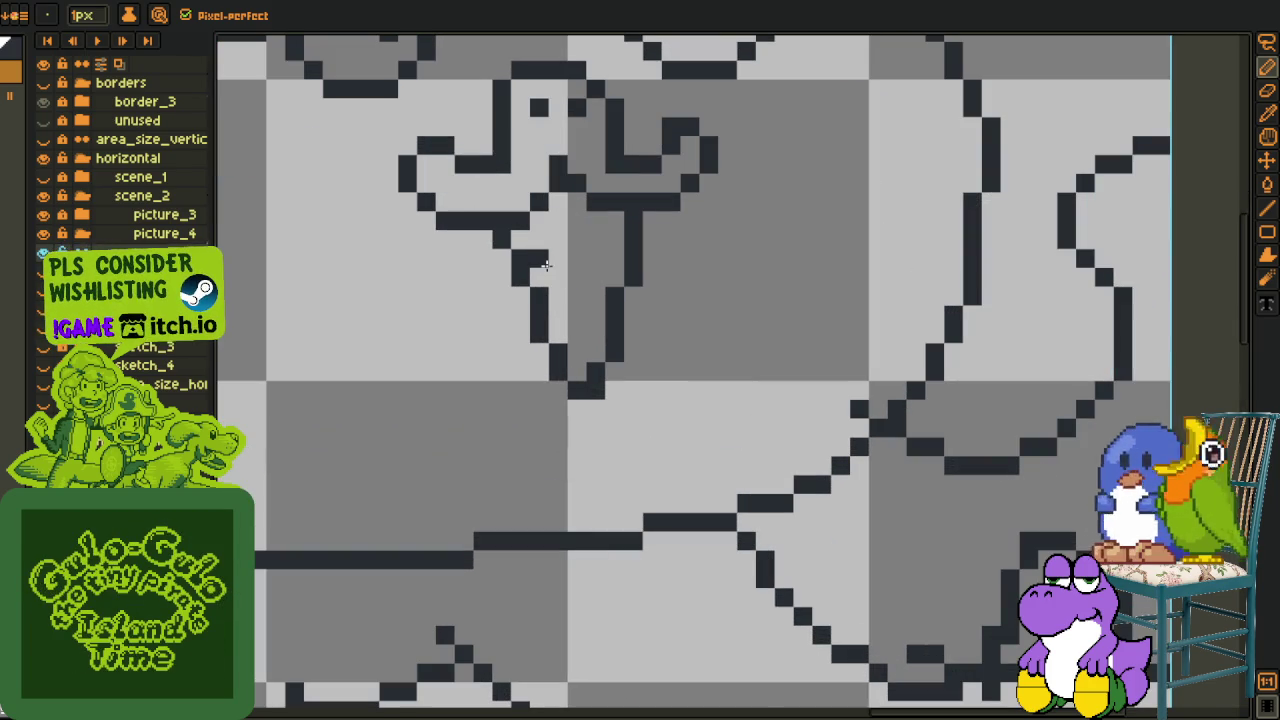
pyautogui.moveTo(546, 265)
pyautogui.mouseDown()
pyautogui.moveTo(586, 271)
pyautogui.moveTo(574, 334)
pyautogui.moveTo(590, 337)
pyautogui.moveTo(590, 323)
pyautogui.mouseUp()
# Draw the left jaw line toward the chin and the right side of the face outline.
pyautogui.scroll(-5, 597, 302)
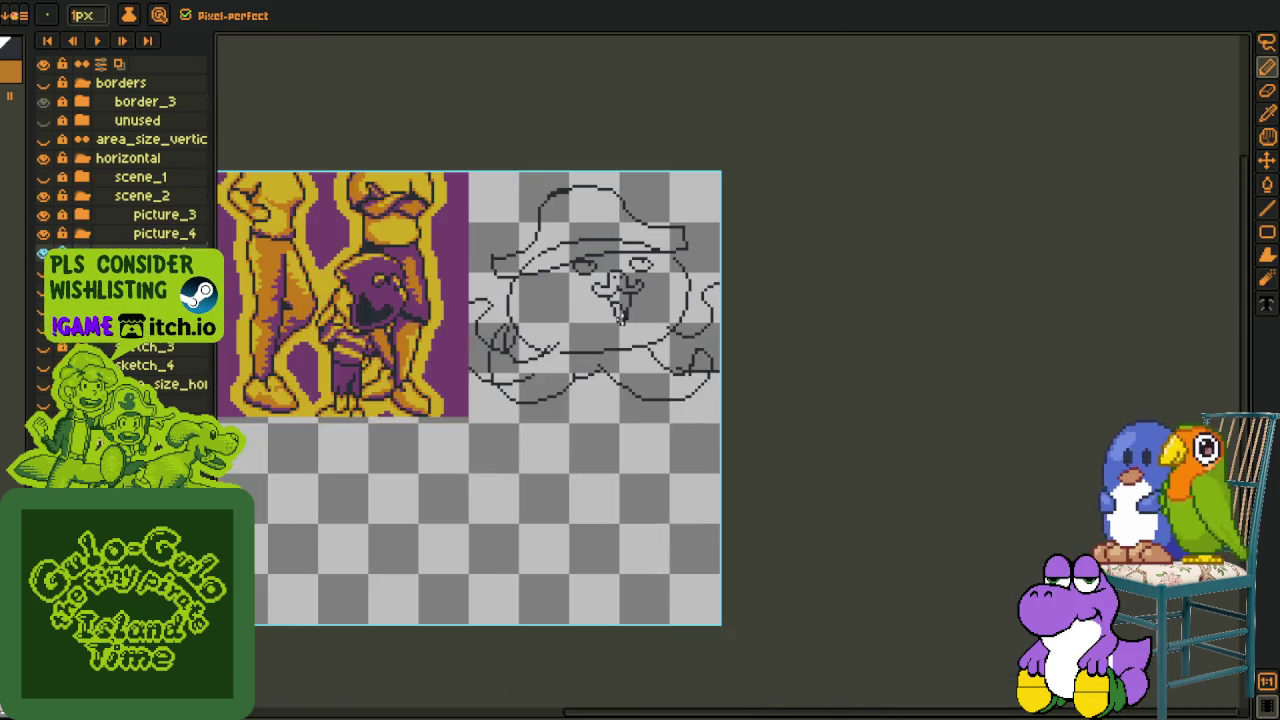
pyautogui.scroll(2, 505, 233)
pyautogui.scroll(1, 505, 233)
pyautogui.press('i')
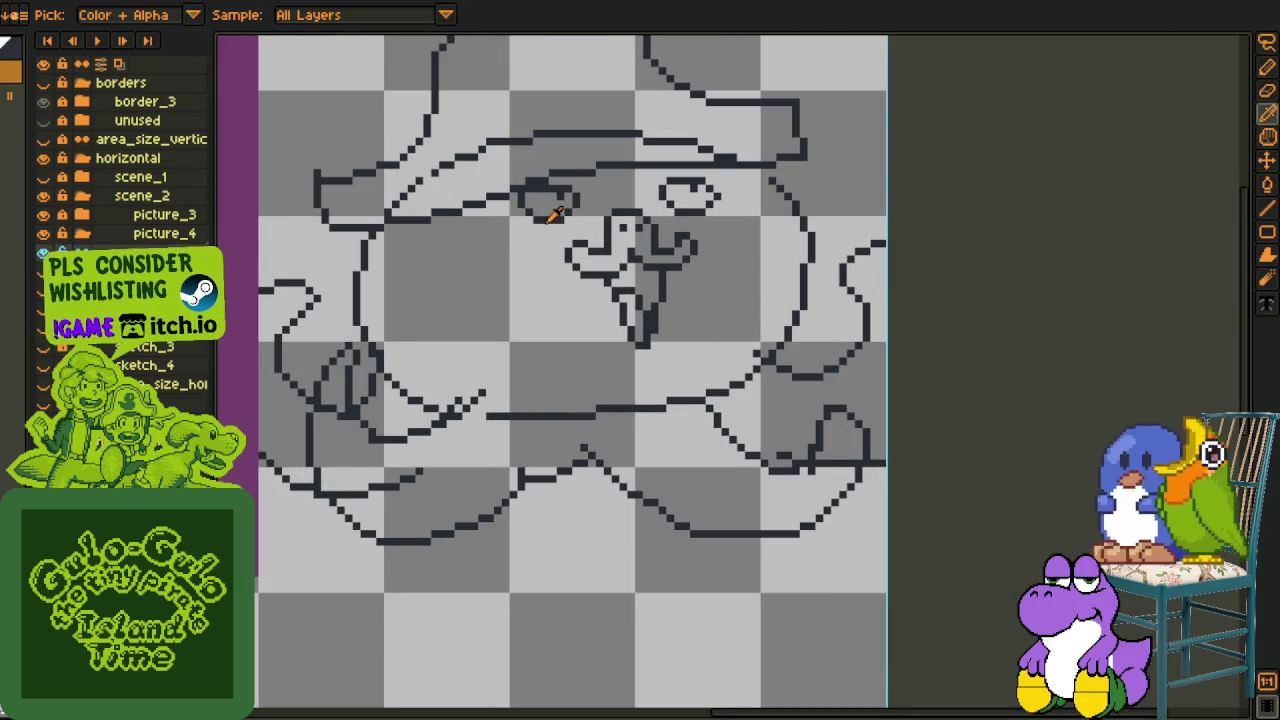
pyautogui.press('b')
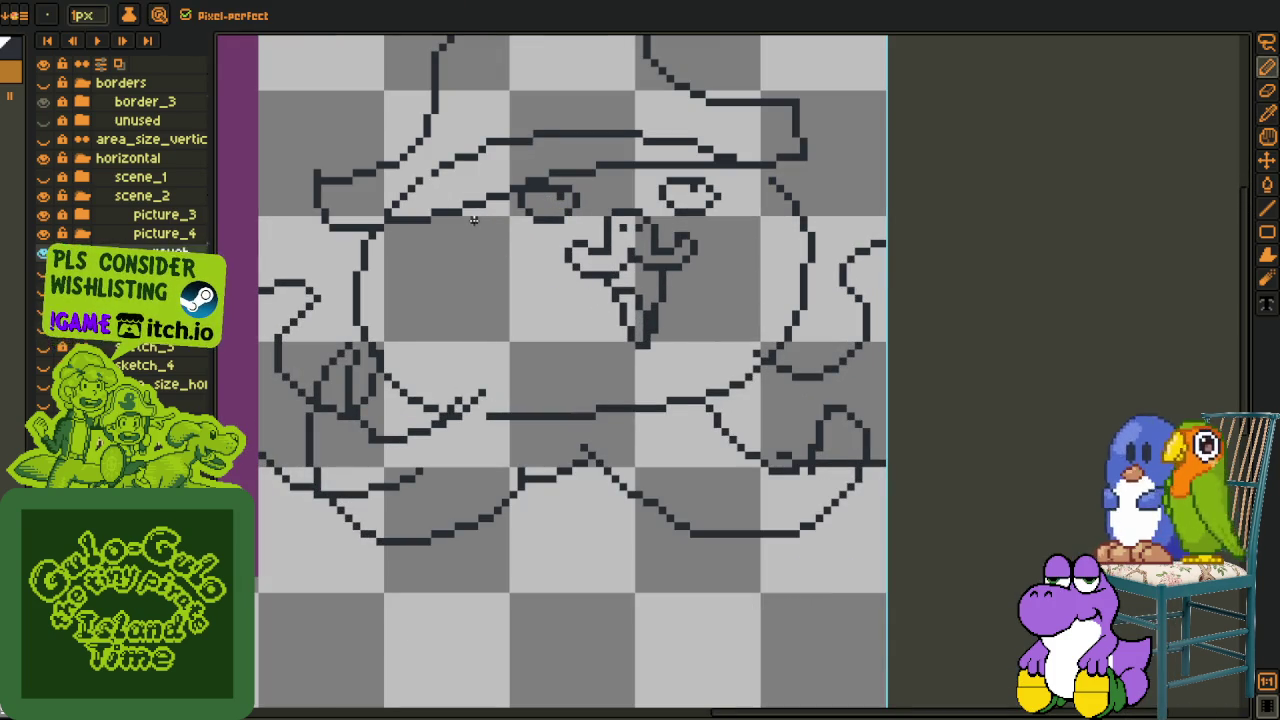
pyautogui.moveTo(470, 212); pyautogui.dragTo(558, 370)
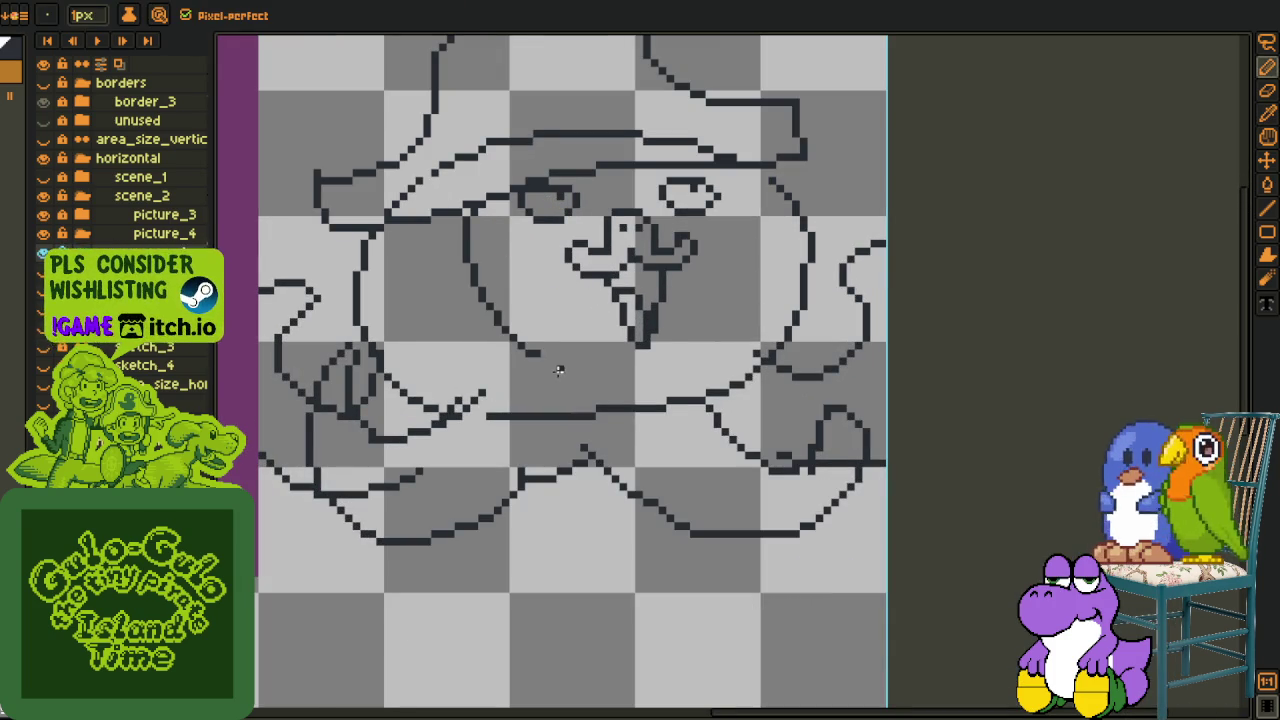
pyautogui.moveTo(502, 308); pyautogui.dragTo(620, 384)
pyautogui.moveTo(738, 171); pyautogui.dragTo(752, 293)
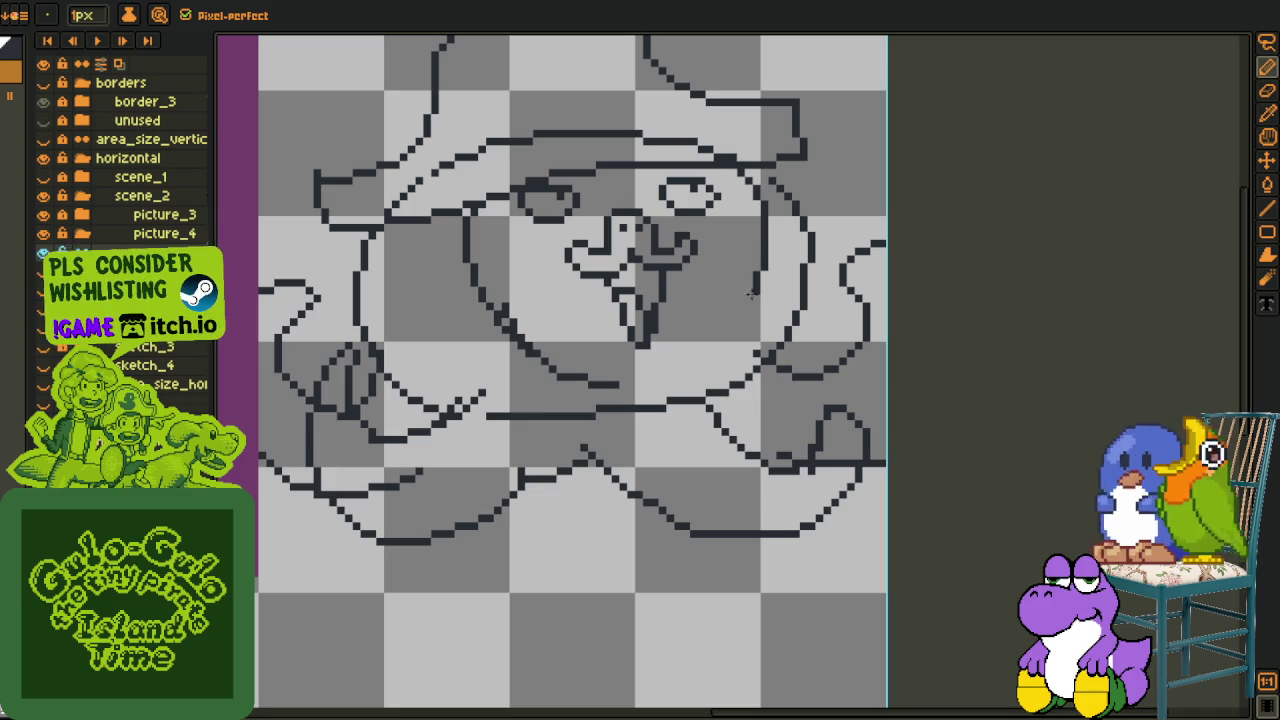
# Try a stroke below the face, undo the stray loop, and check the outline.
pyautogui.scroll(-3, 600, 380)
pyautogui.press('i')
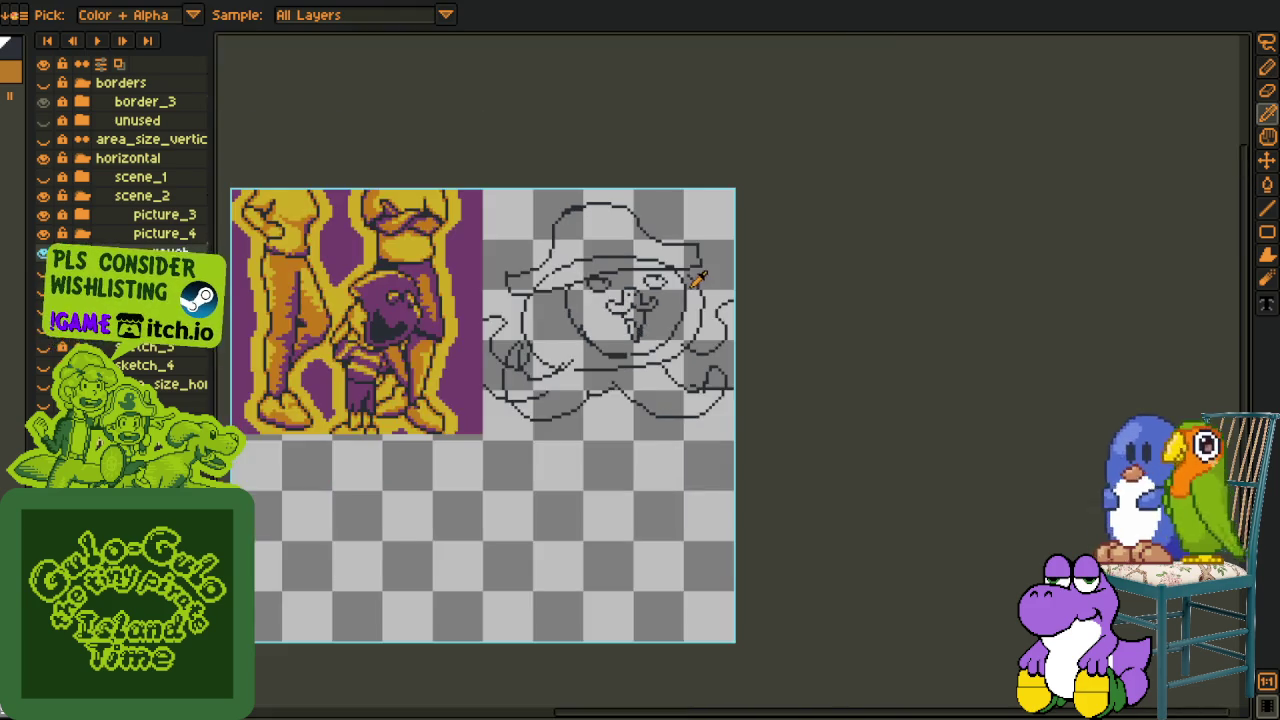
pyautogui.scroll(2, 625, 377)
pyautogui.scroll(1, 625, 377)
pyautogui.press('b')
pyautogui.moveTo(547, 433)
pyautogui.mouseDown()
pyautogui.moveTo(486, 434)
pyautogui.moveTo(640, 460)
pyautogui.mouseUp()
pyautogui.hotkey('ctrl', 'z')
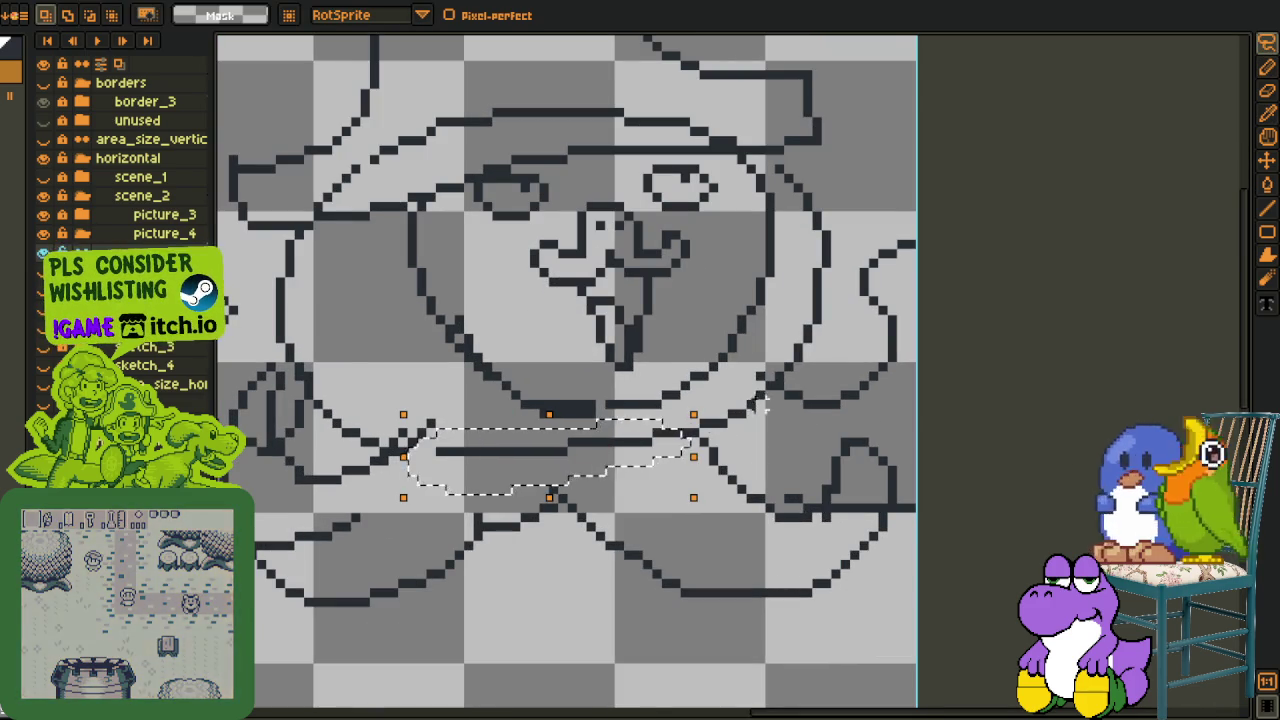
pyautogui.scroll(-2, 751, 400)
pyautogui.scroll(-2, 752, 400)
pyautogui.scroll(3, 664, 398)
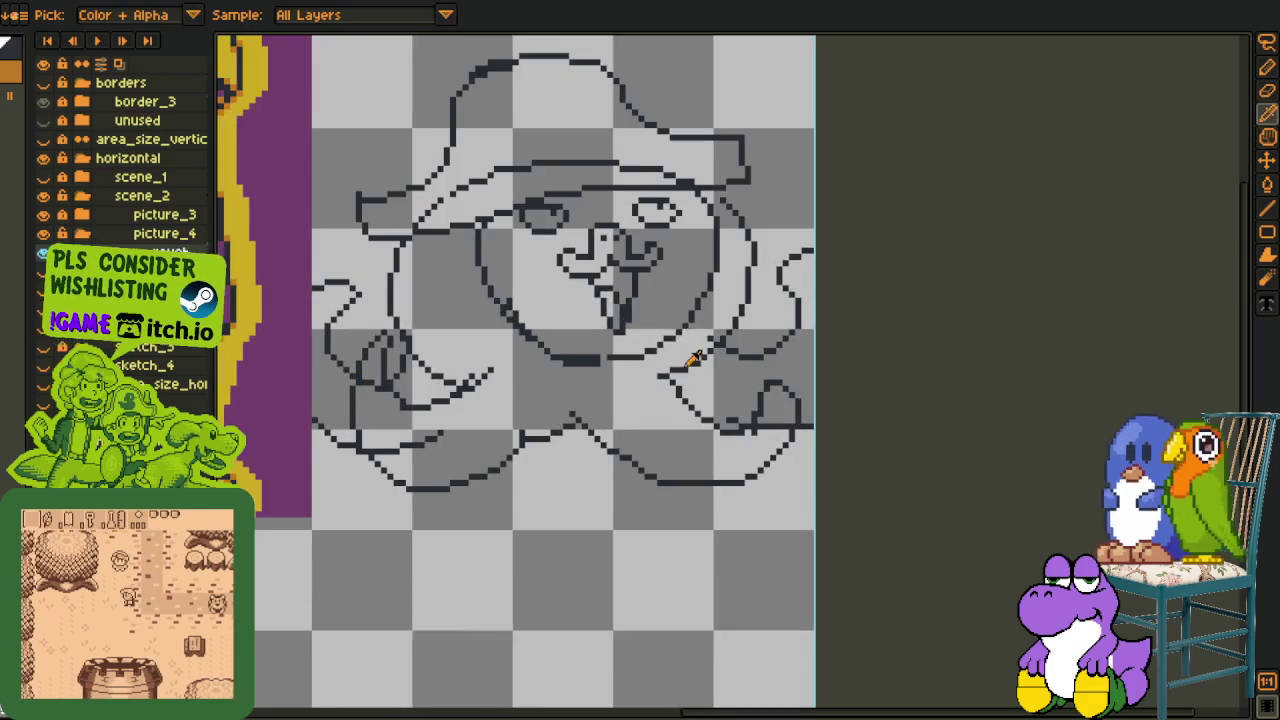
pyautogui.scroll(1, 630, 320)
pyautogui.scroll(-1, 632, 316)
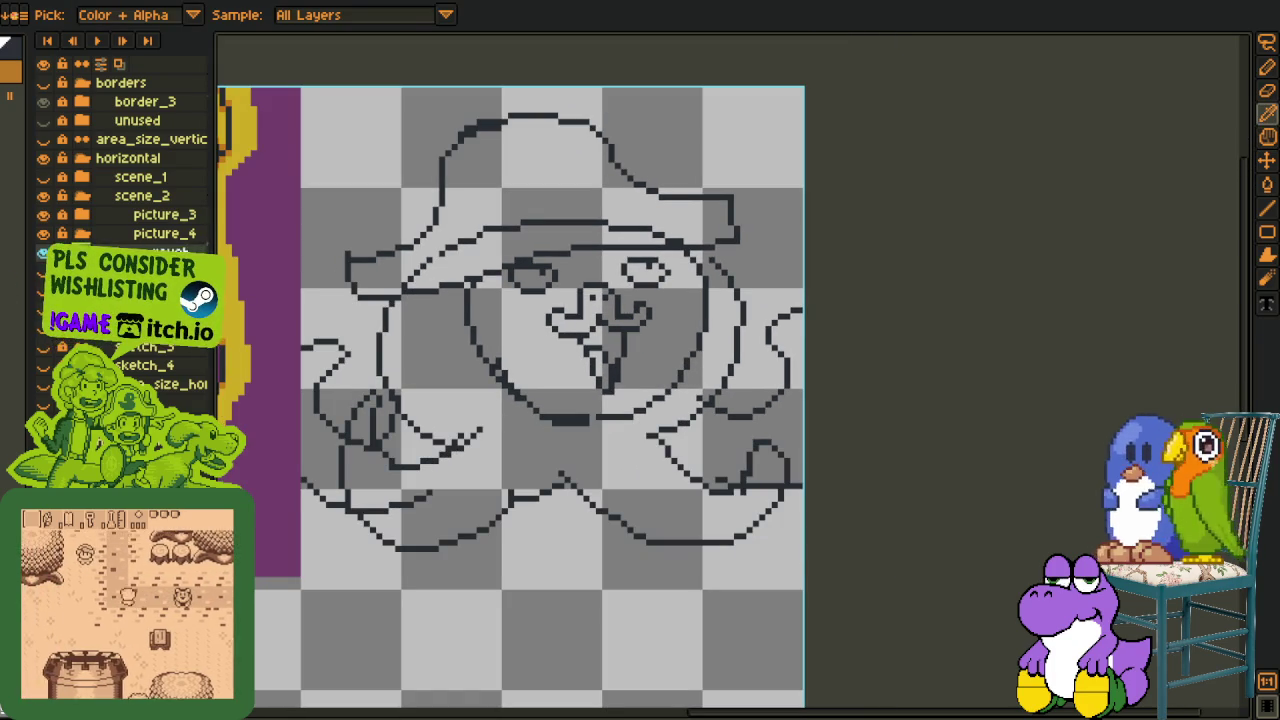
pyautogui.scroll(-1, 508, 339)
# Compare the sketch layers, then hide the red sketches and show the black line-art layer.
pyautogui.moveTo(447, 358); pyautogui.dragTo(507, 362)
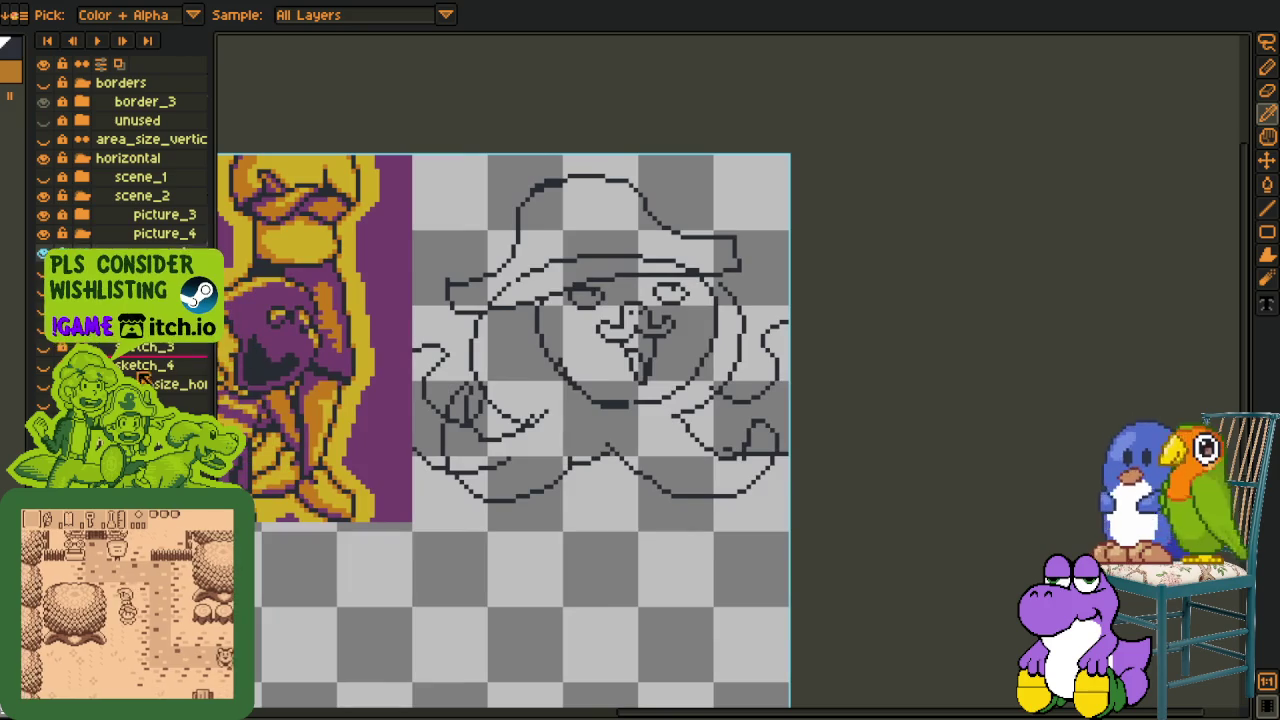
pyautogui.click(43, 365)
pyautogui.click(43, 252)
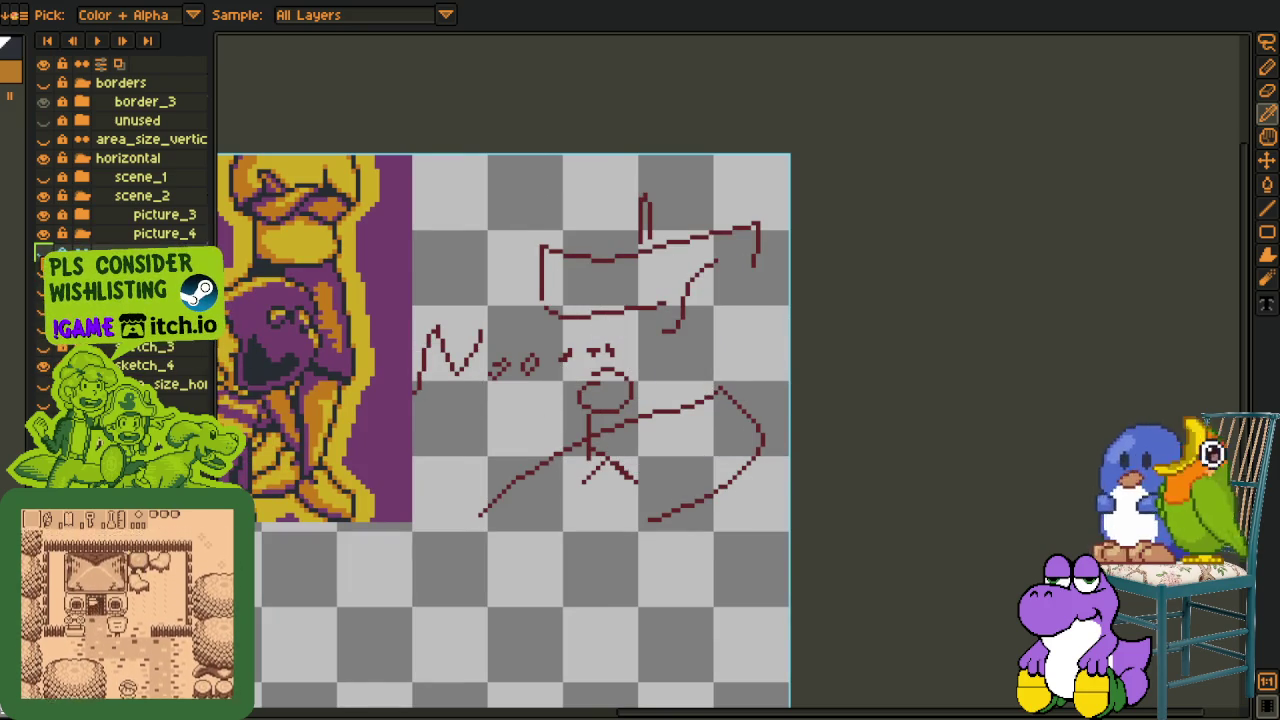
pyautogui.click(43, 252)
pyautogui.click(43, 365)
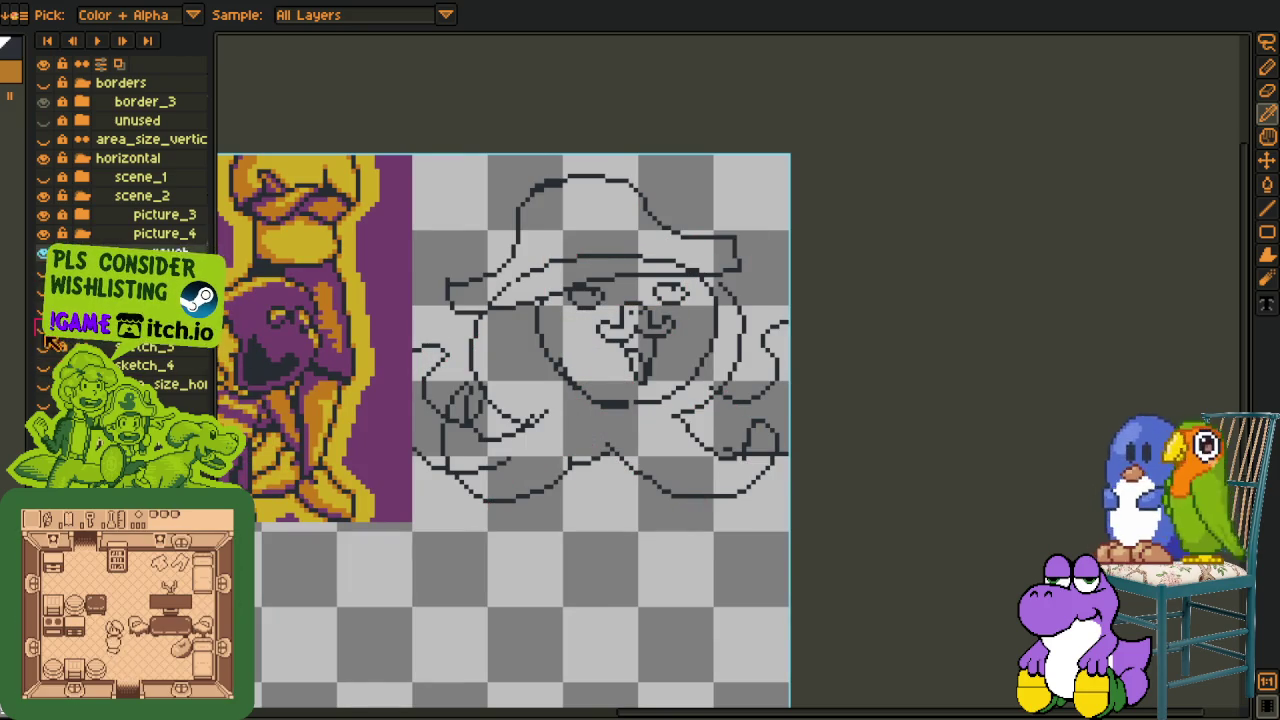
pyautogui.click(43, 329)
pyautogui.click(43, 252)
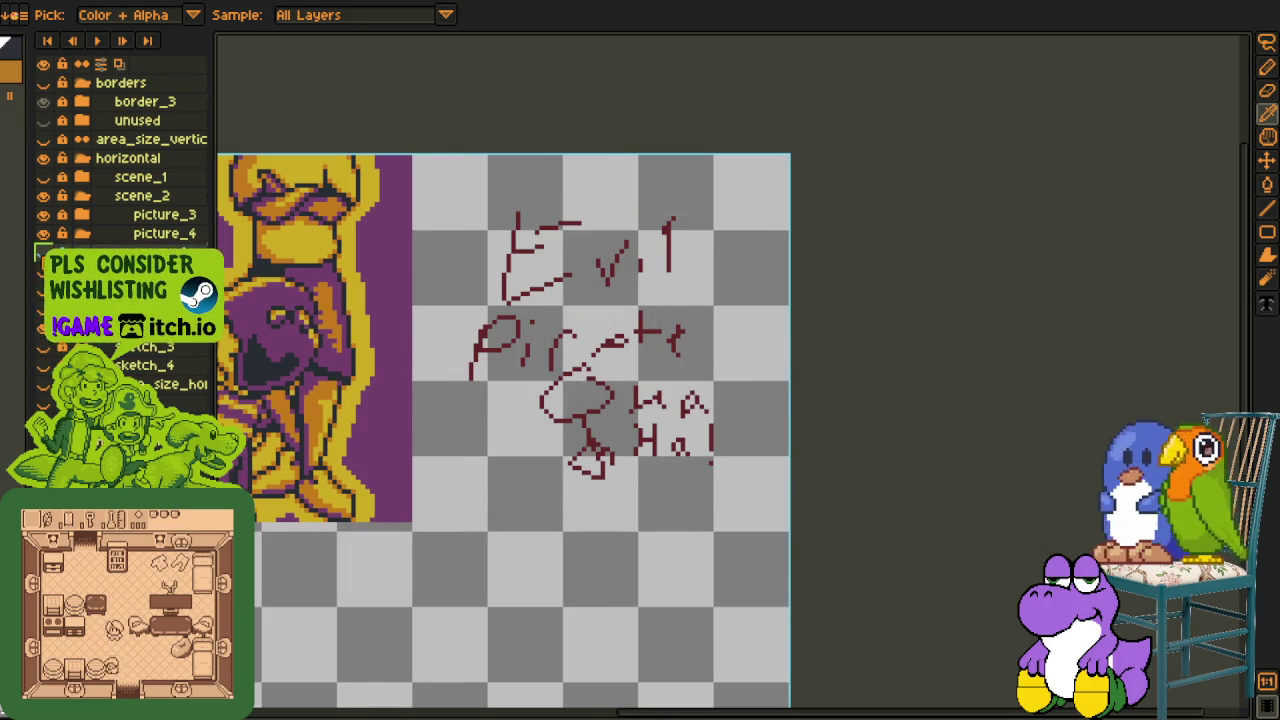
pyautogui.scroll(2, 572, 487)
pyautogui.scroll(-1, 588, 340)
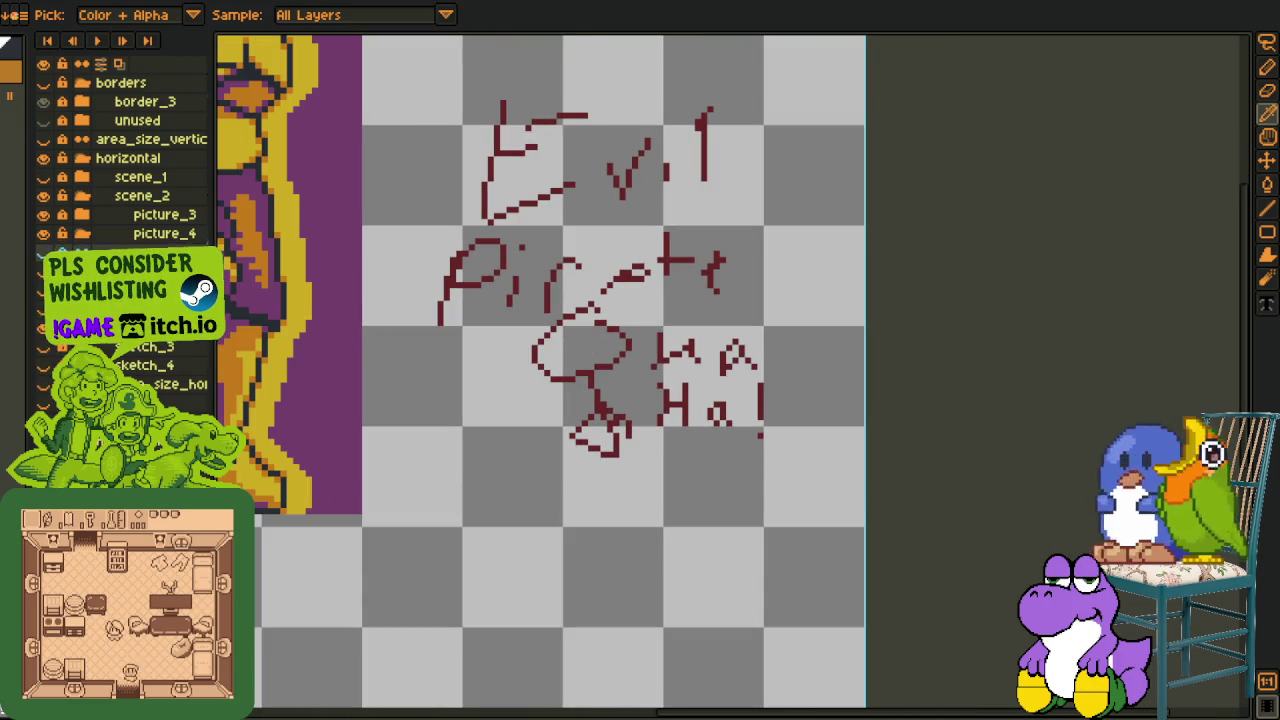
pyautogui.click(43, 329)
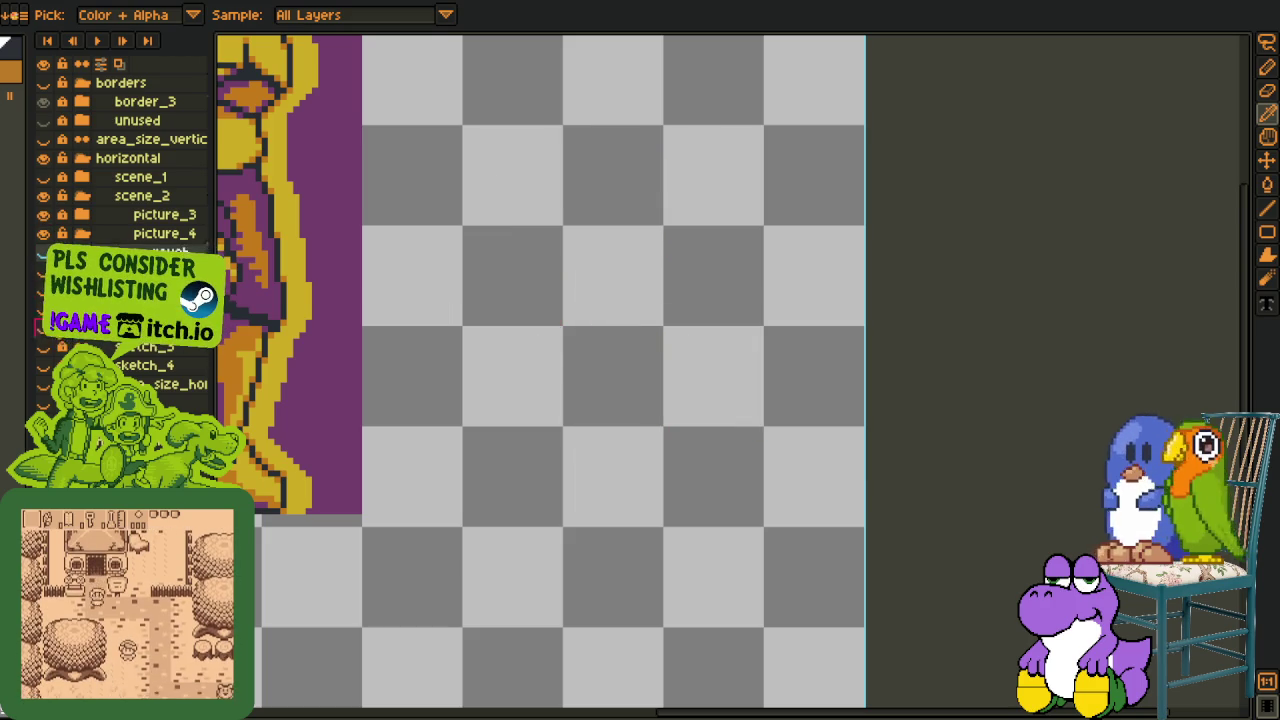
pyautogui.click(43, 252)
# Pan the view onto the face sketch and bring up the layers panel context menu.
pyautogui.scroll(-1, 640, 417)
pyautogui.scroll(-1, 640, 417)
pyautogui.scroll(2, 626, 404)
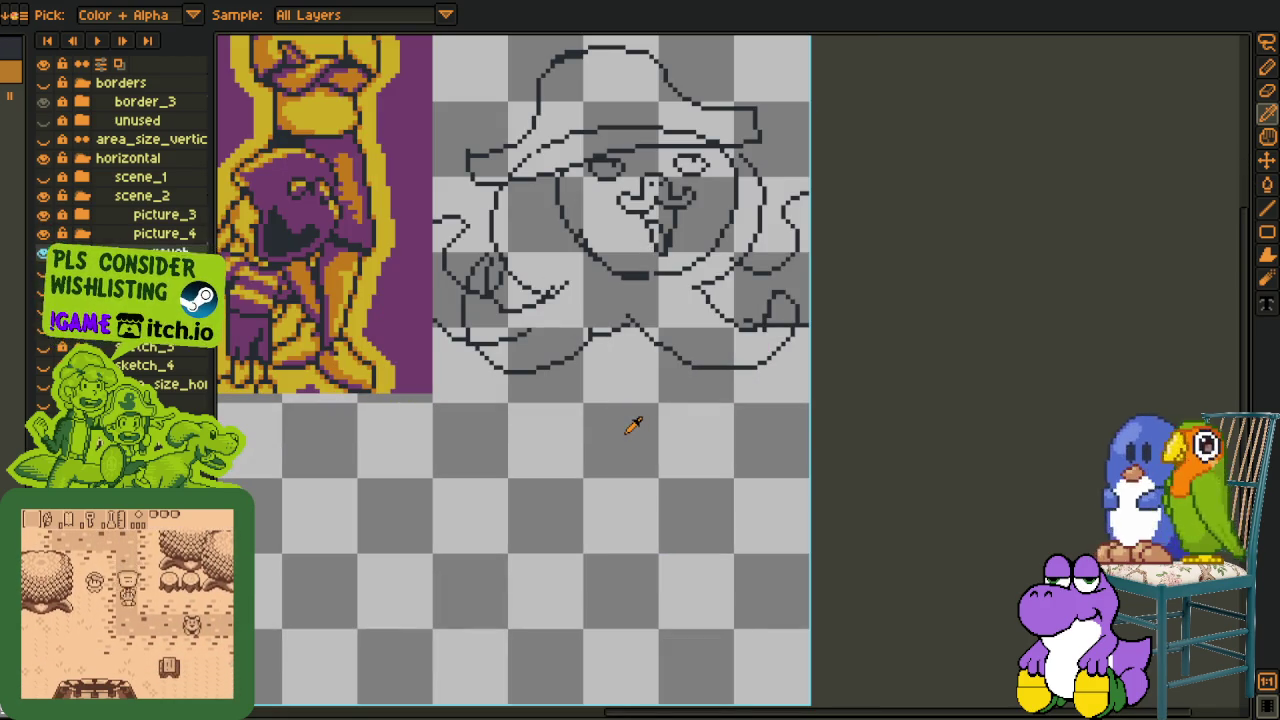
pyautogui.moveTo(644, 422); pyautogui.dragTo(683, 517)
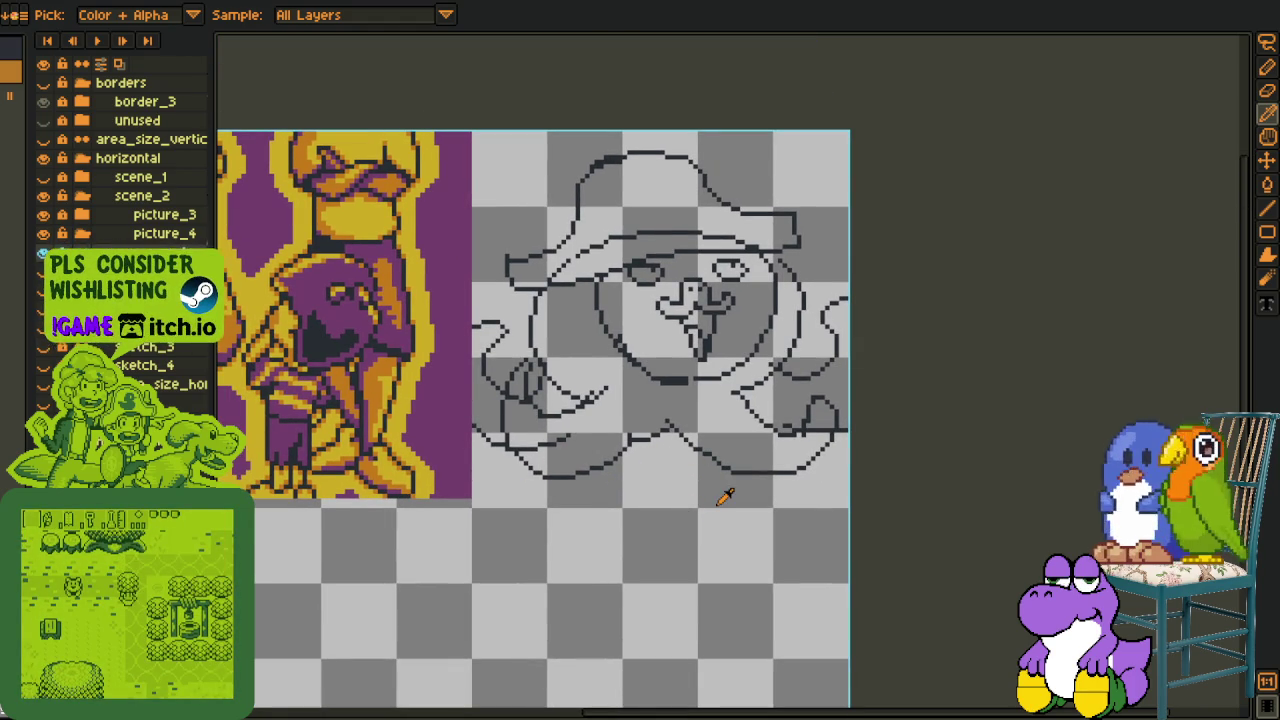
pyautogui.scroll(3, 767, 450)
pyautogui.scroll(-2, 766, 434)
pyautogui.moveTo(766, 434); pyautogui.dragTo(760, 523)
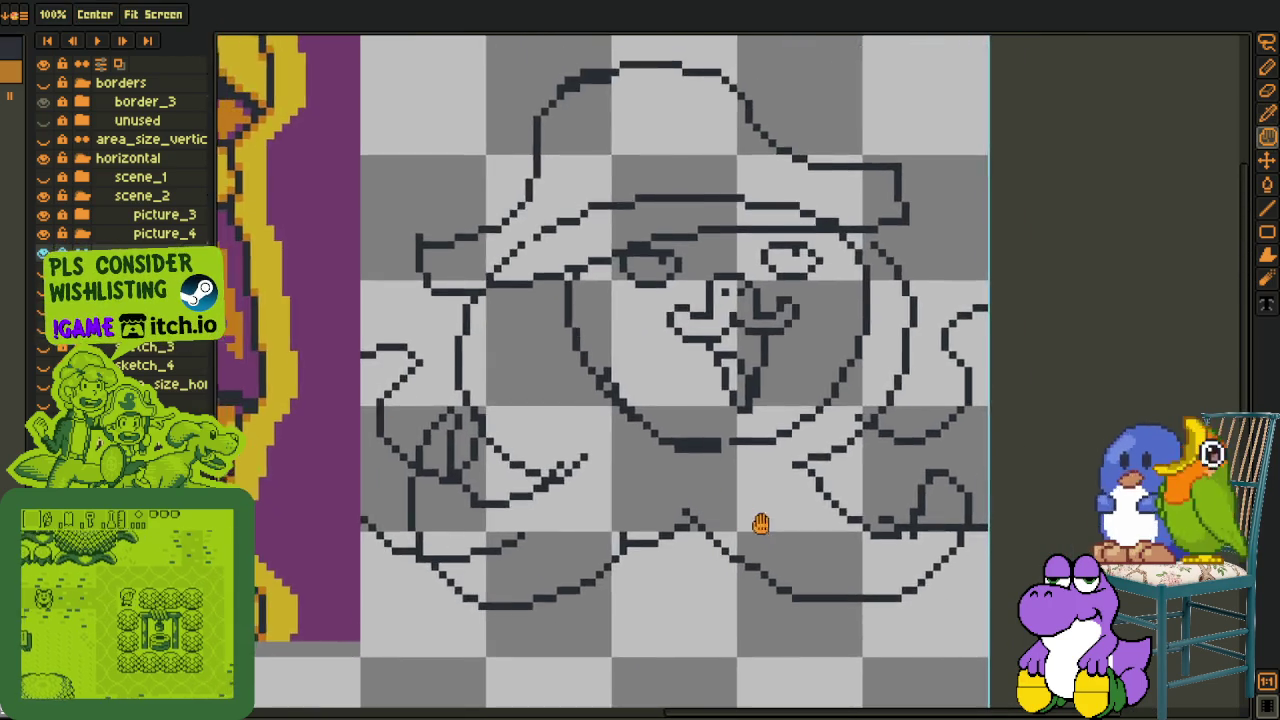
pyautogui.scroll(-2, 602, 563)
pyautogui.moveTo(602, 563); pyautogui.dragTo(538, 569)
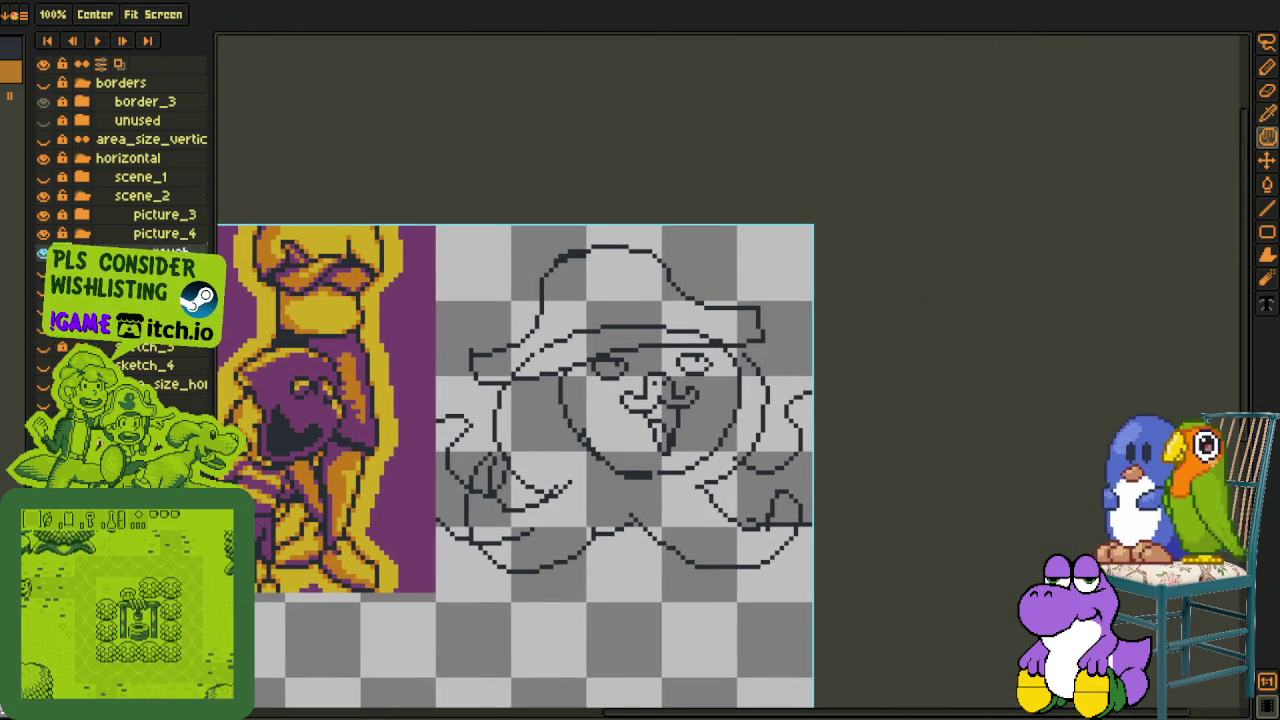
pyautogui.rightClick(150, 252)
# Add a new layer and draw a large red oval around the face.
pyautogui.click(305, 283)
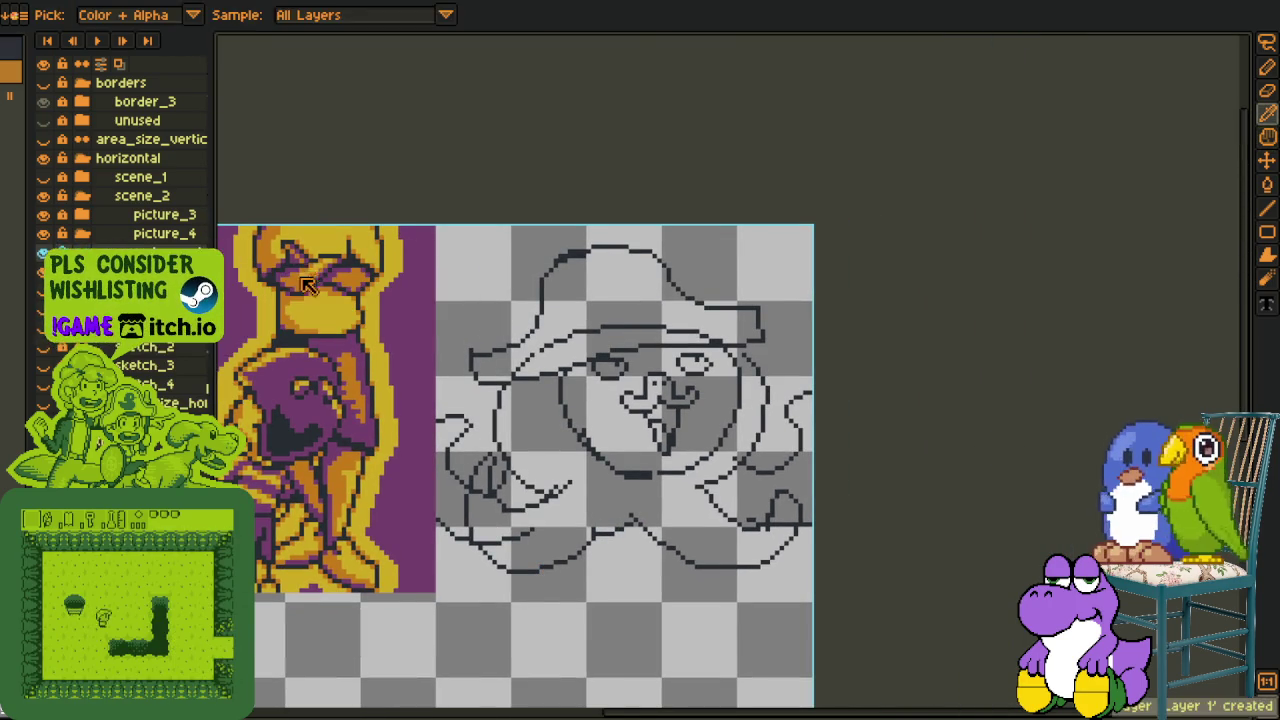
pyautogui.moveTo(527, 330); pyautogui.dragTo(443, 256)
pyautogui.press('o')
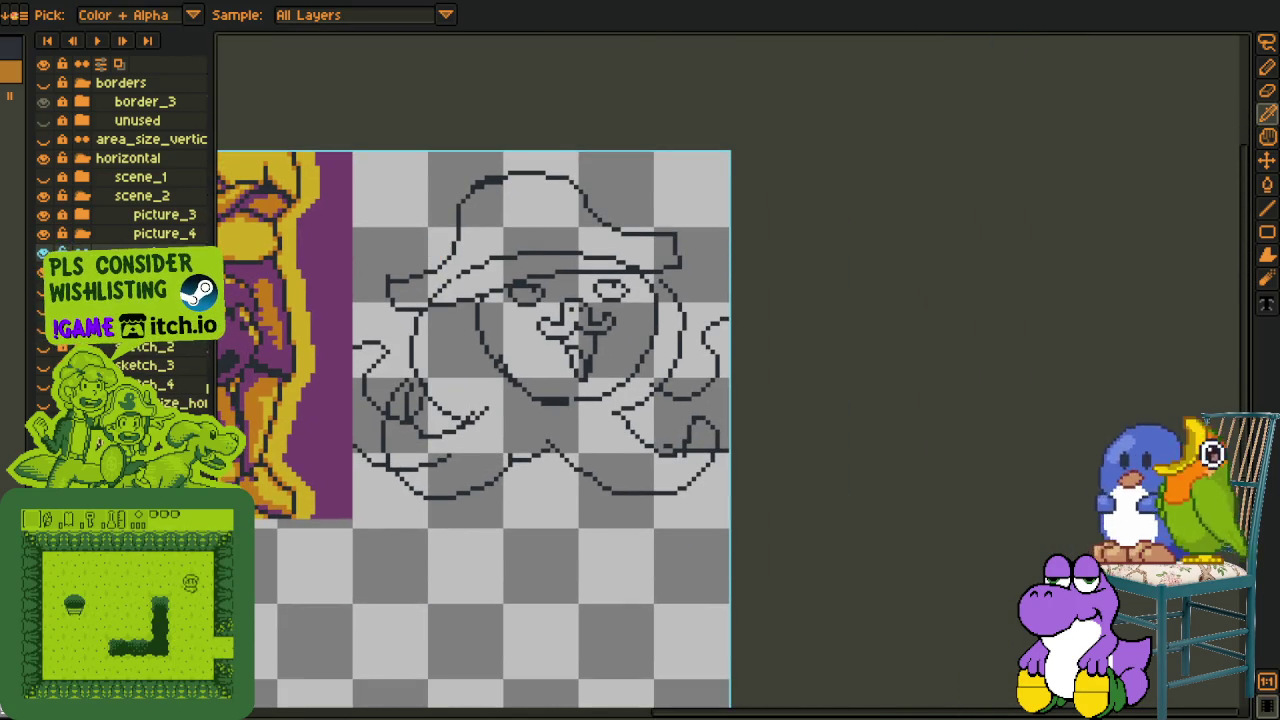
pyautogui.scroll(1, 598, 278)
pyautogui.hotkey('shift', 'u')
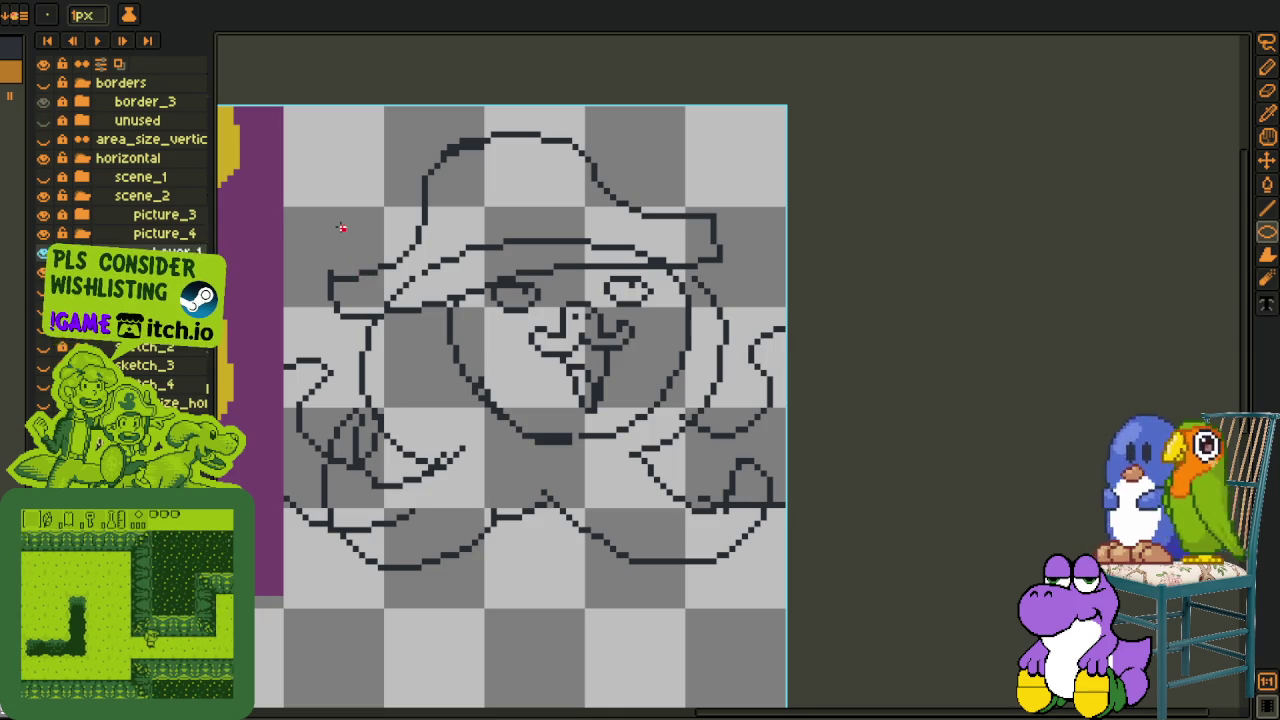
pyautogui.moveTo(343, 229)
pyautogui.mouseDown()
pyautogui.moveTo(731, 470)
pyautogui.moveTo(782, 271)
pyautogui.mouseUp()
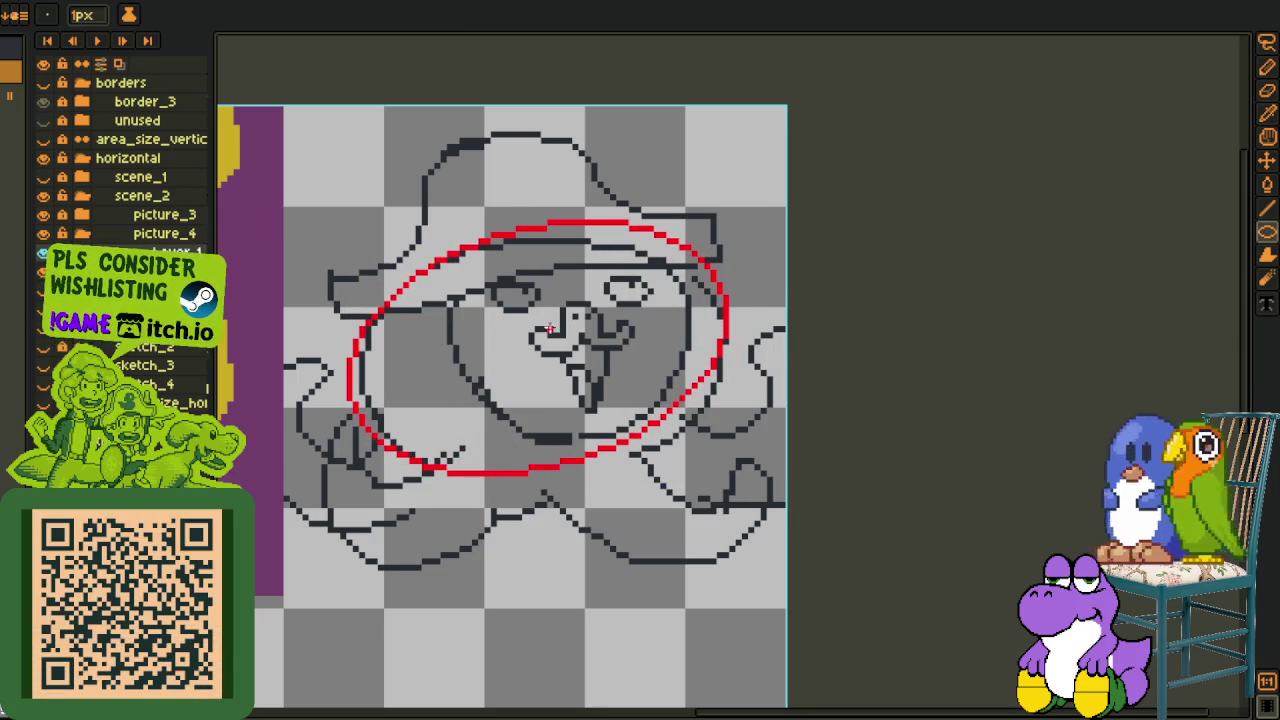
# Draw a solid red ellipse over the nose and edge it with white pixels.
pyautogui.scroll(1, 528, 322)
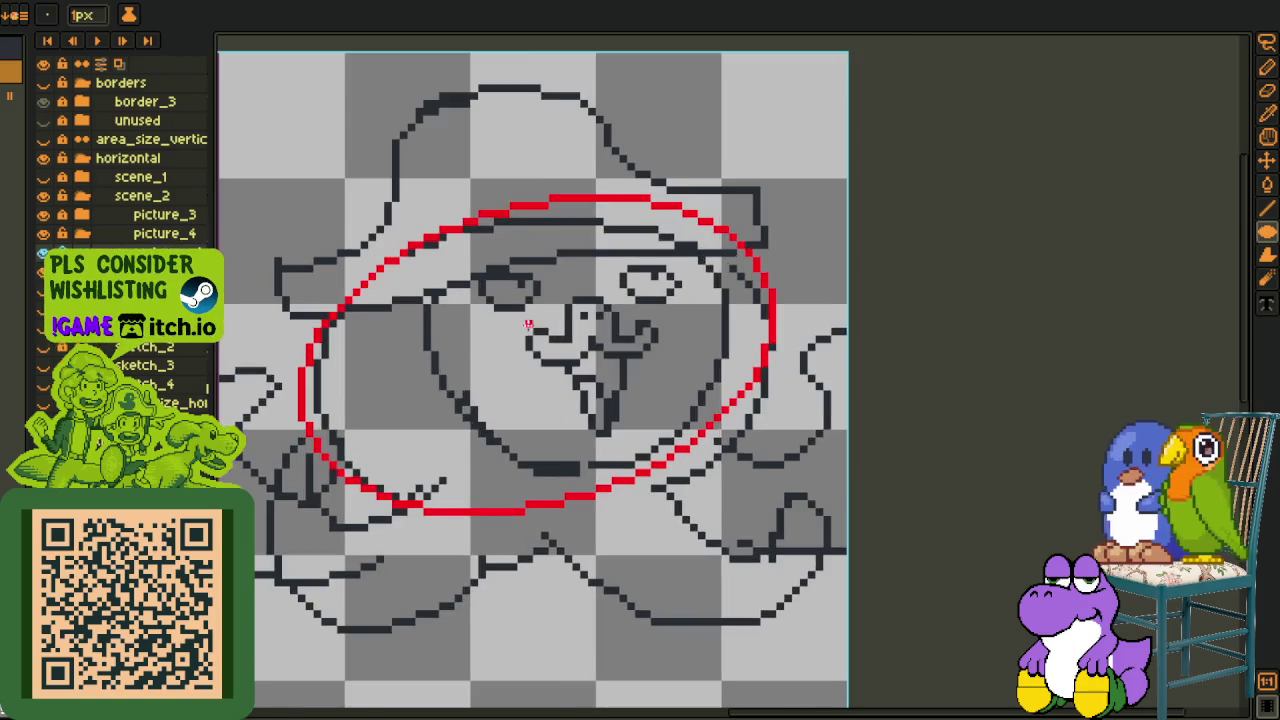
pyautogui.scroll(1, 528, 322)
pyautogui.scroll(1, 528, 322)
pyautogui.press('b')
pyautogui.scroll(1, 562, 318)
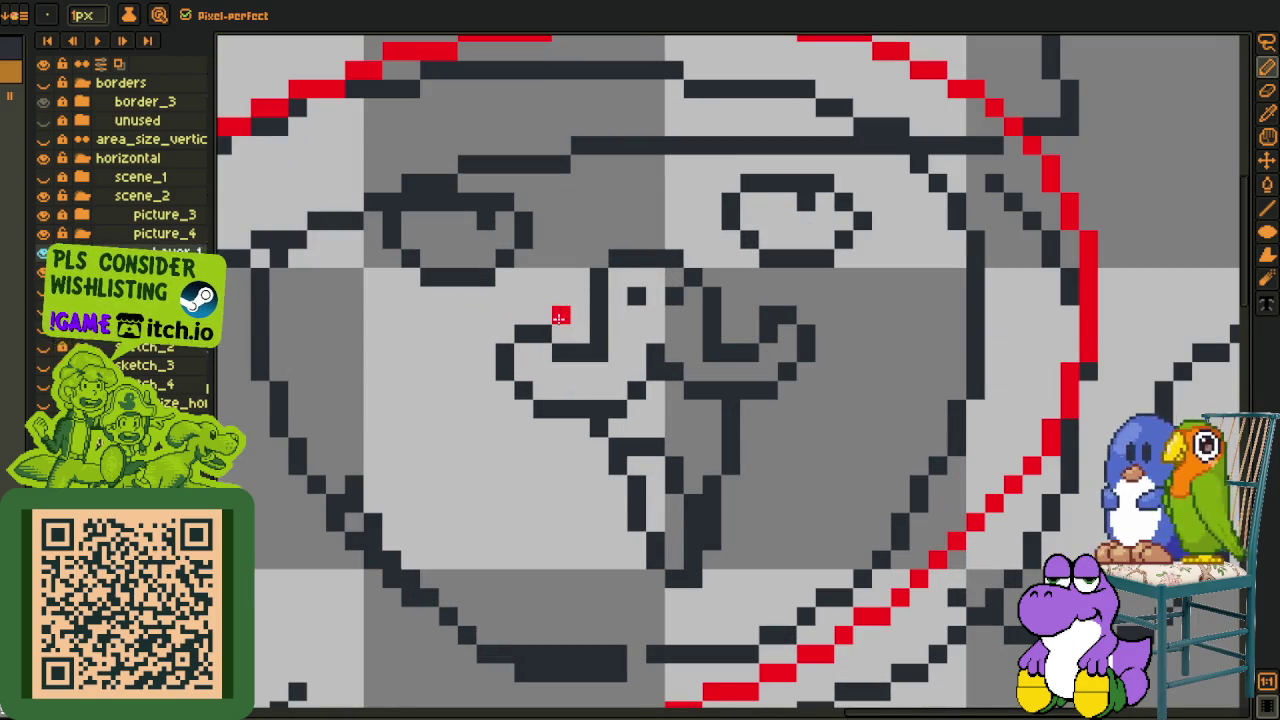
pyautogui.hotkey('ctrl', 'z')
pyautogui.press('u')
pyautogui.moveTo(516, 290); pyautogui.dragTo(660, 418)
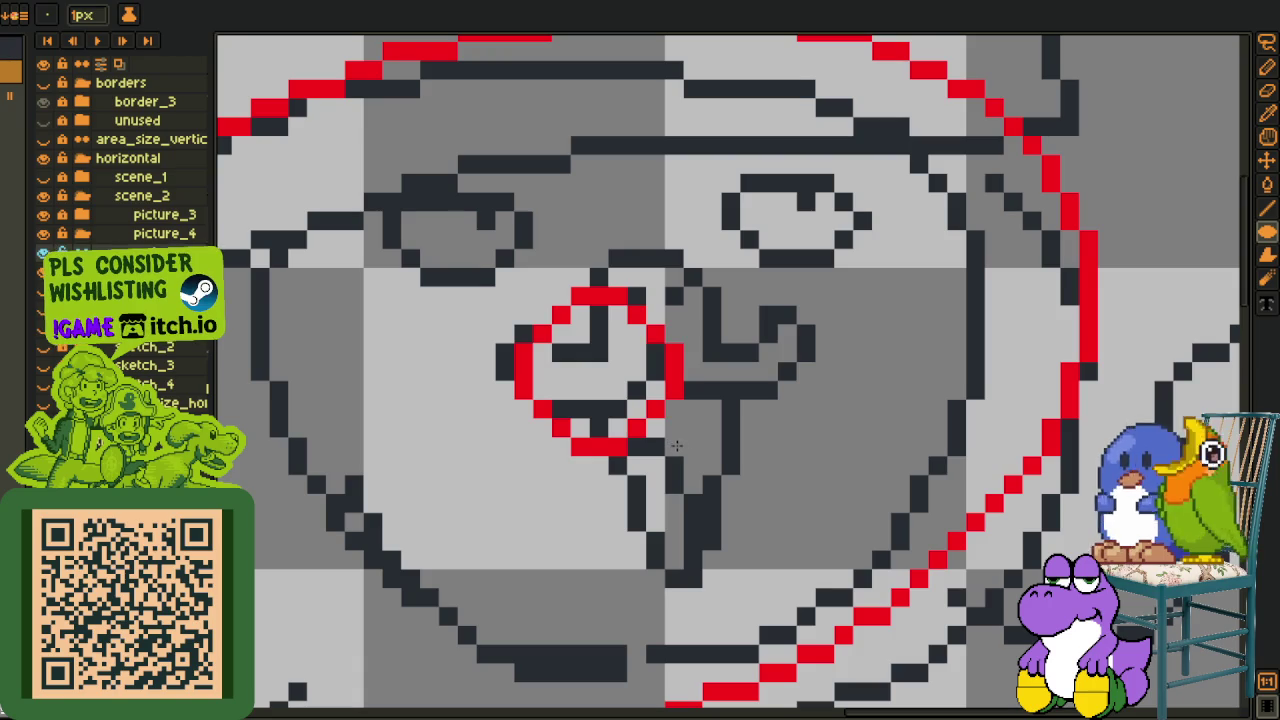
pyautogui.moveTo(660, 418)
pyautogui.mouseDown()
pyautogui.moveTo(692, 440)
pyautogui.moveTo(684, 418)
pyautogui.mouseUp()
pyautogui.click(621, 349)
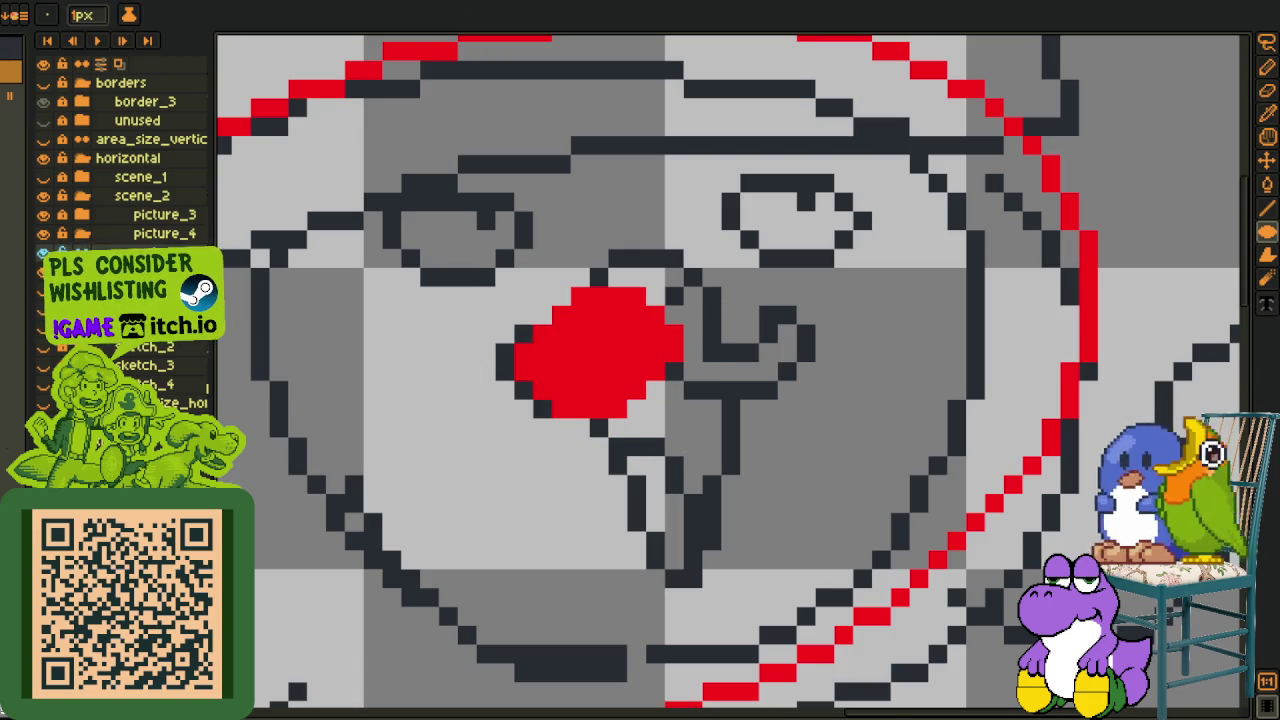
pyautogui.moveTo(541, 352); pyautogui.dragTo(562, 316)
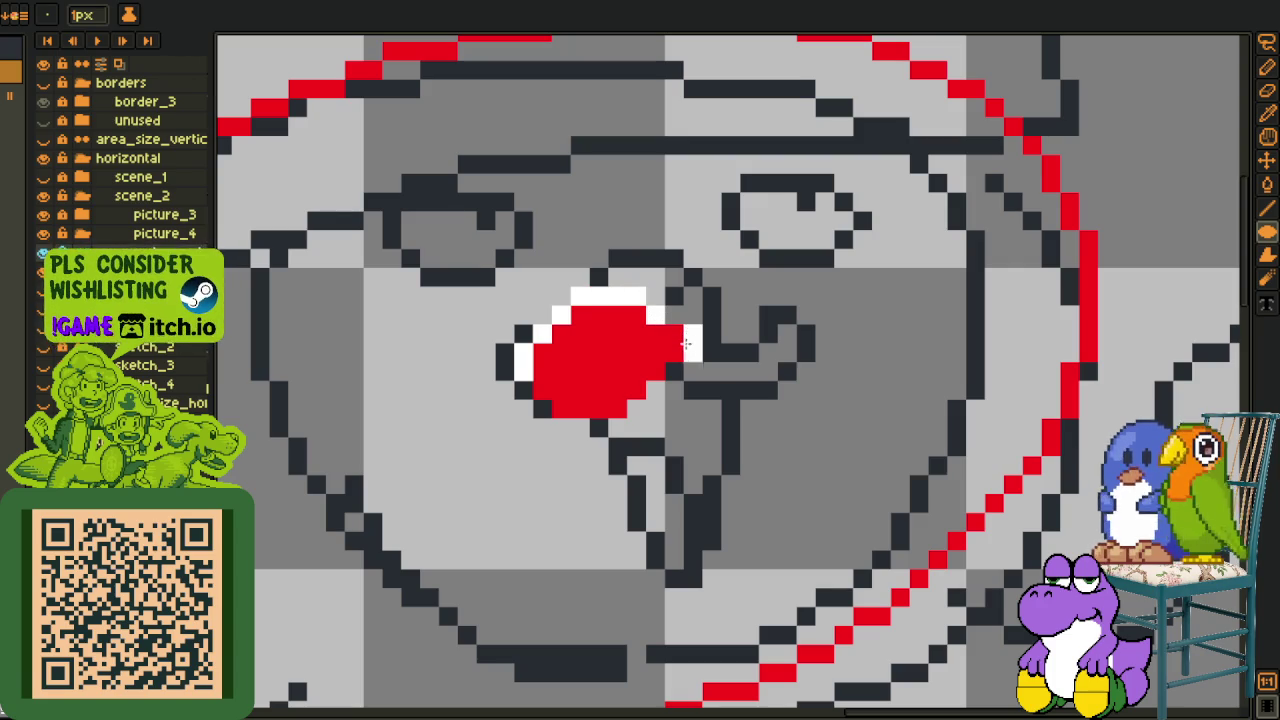
pyautogui.moveTo(687, 343); pyautogui.dragTo(695, 333)
# Finish the white nose edge and delete the red nose interior with the magic wand.
pyautogui.moveTo(541, 388)
pyautogui.mouseDown()
pyautogui.moveTo(580, 408)
pyautogui.moveTo(636, 390)
pyautogui.mouseUp()
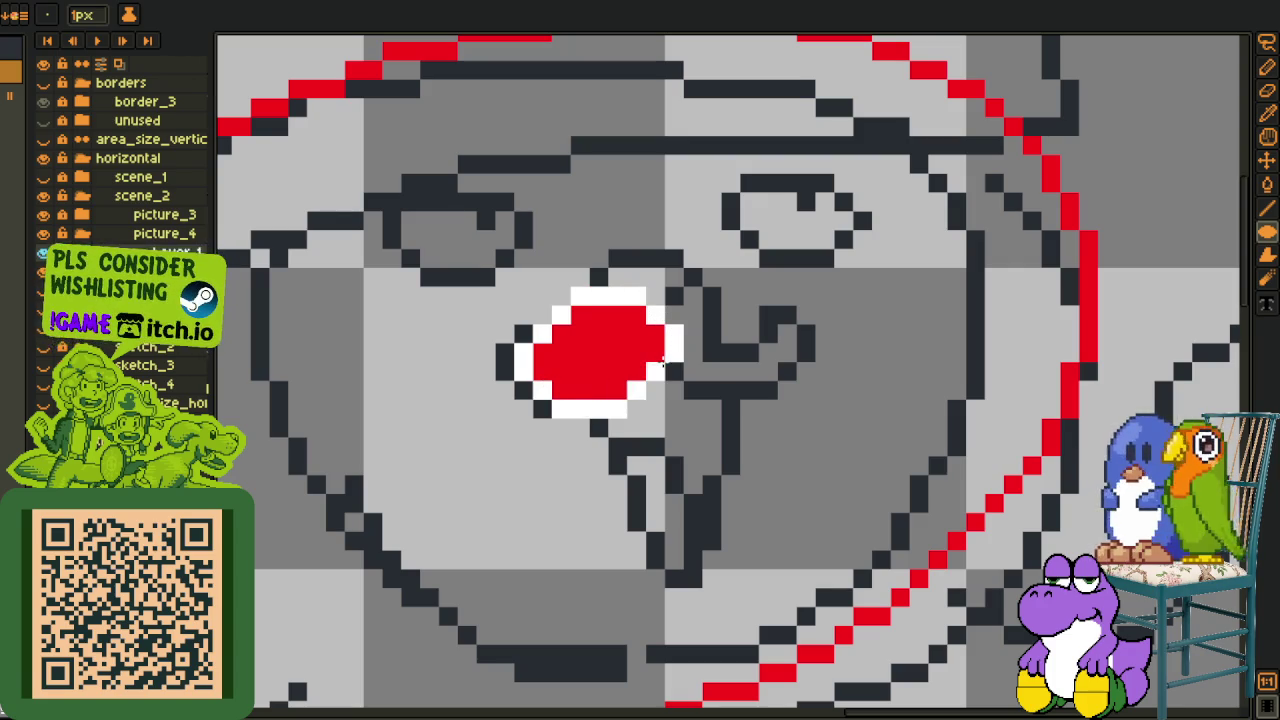
pyautogui.press('e')
pyautogui.press('w')
pyautogui.click(599, 353)
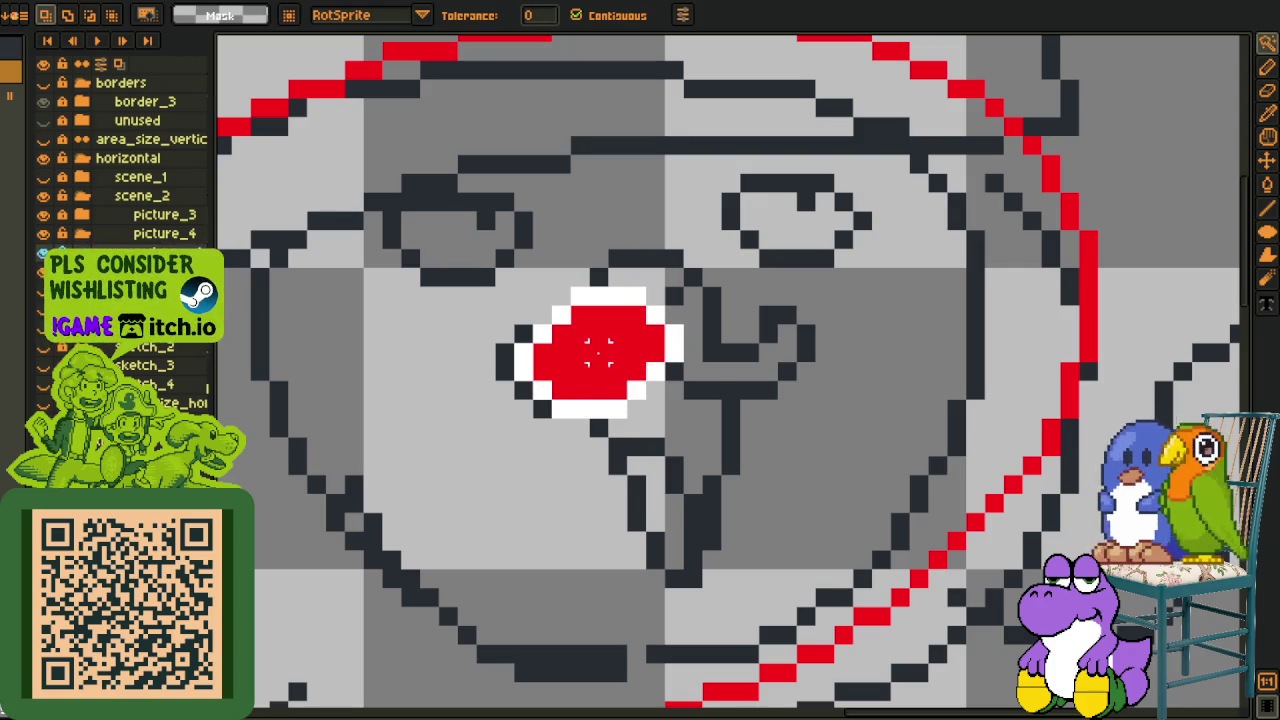
pyautogui.press('Delete')
# Use Replace Color to turn the white nose outline red.
pyautogui.scroll(1, 590, 380)
pyautogui.press('o')
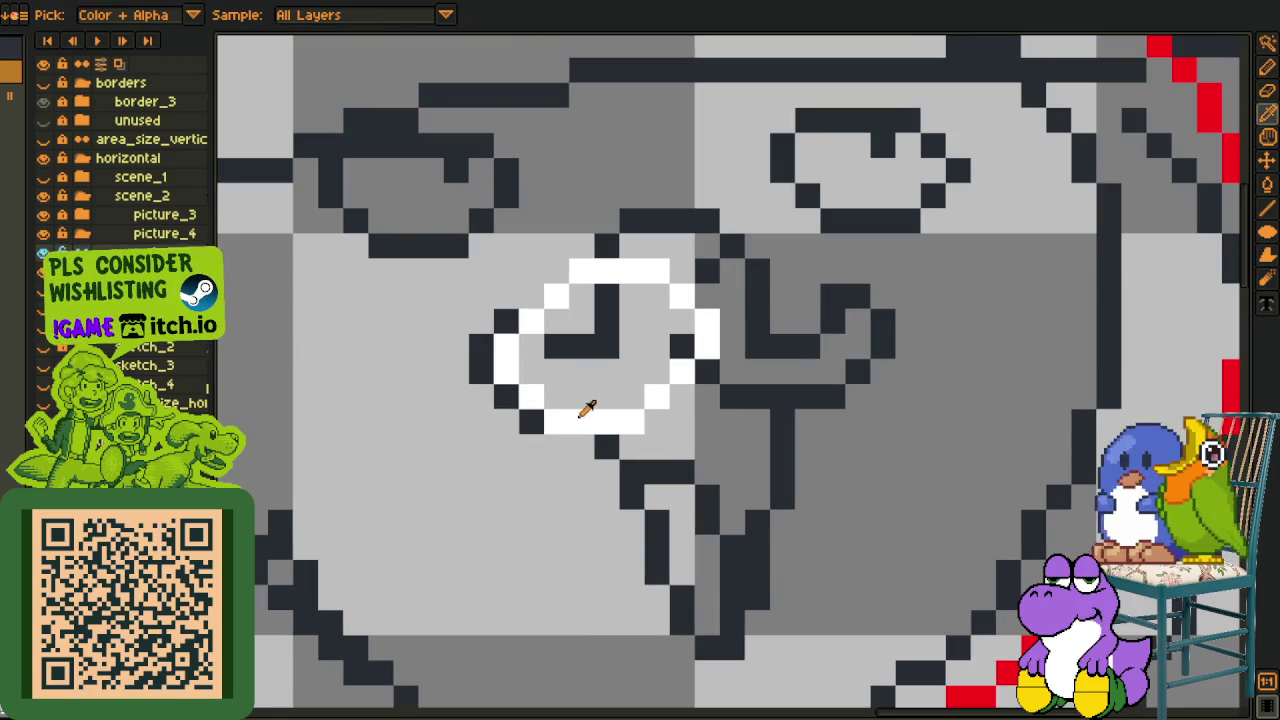
pyautogui.scroll(-3, 593, 413)
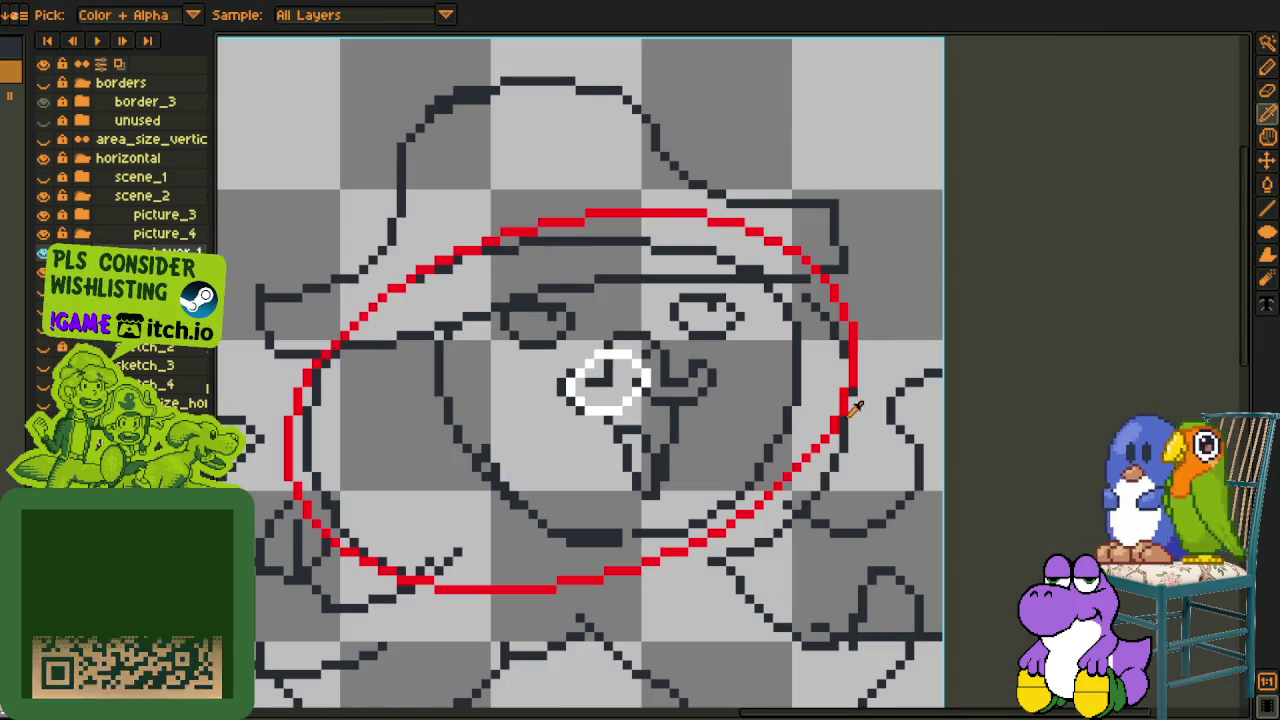
pyautogui.hotkey('shift', 'r')
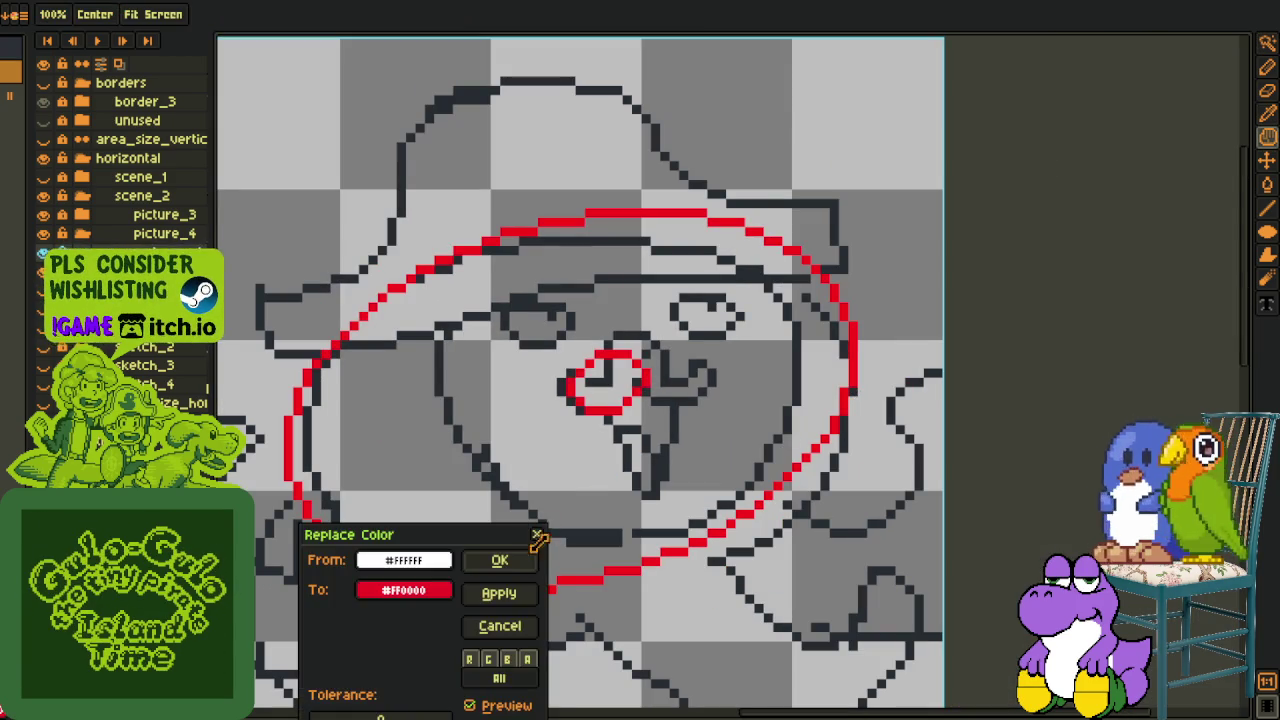
pyautogui.click(525, 562)
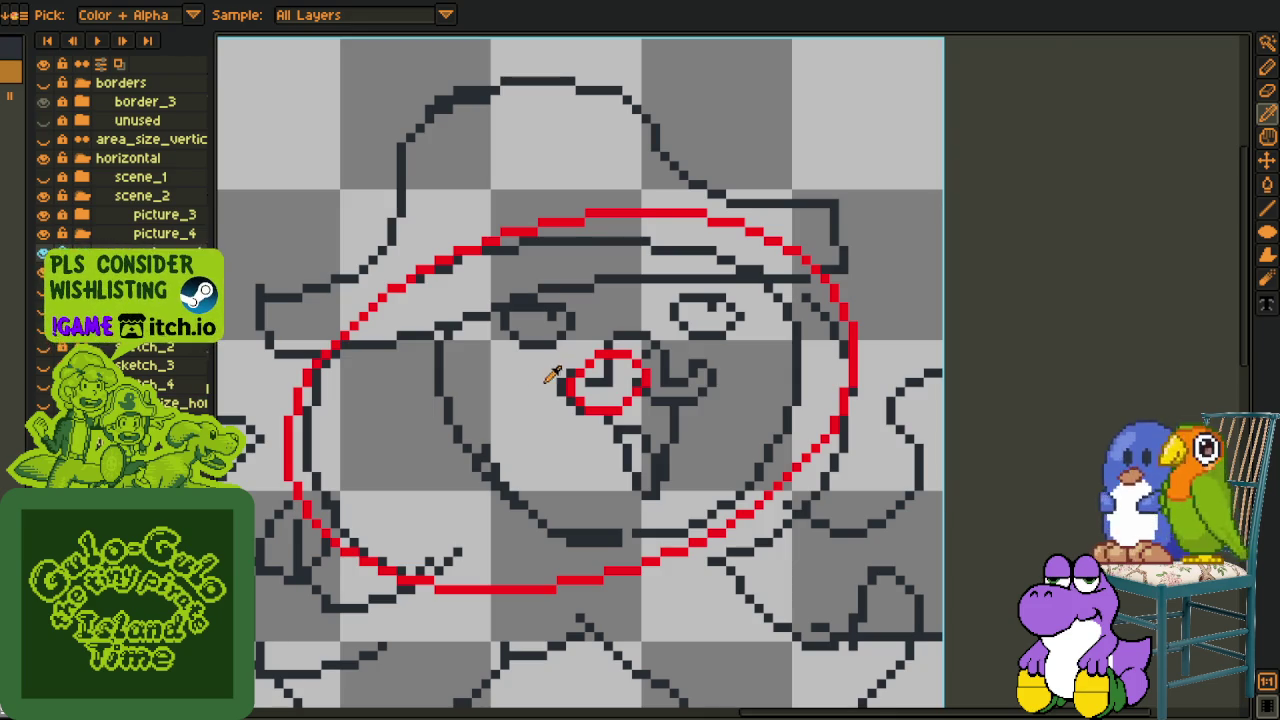
# Select and delete the small nose circle.
pyautogui.scroll(3, 553, 376)
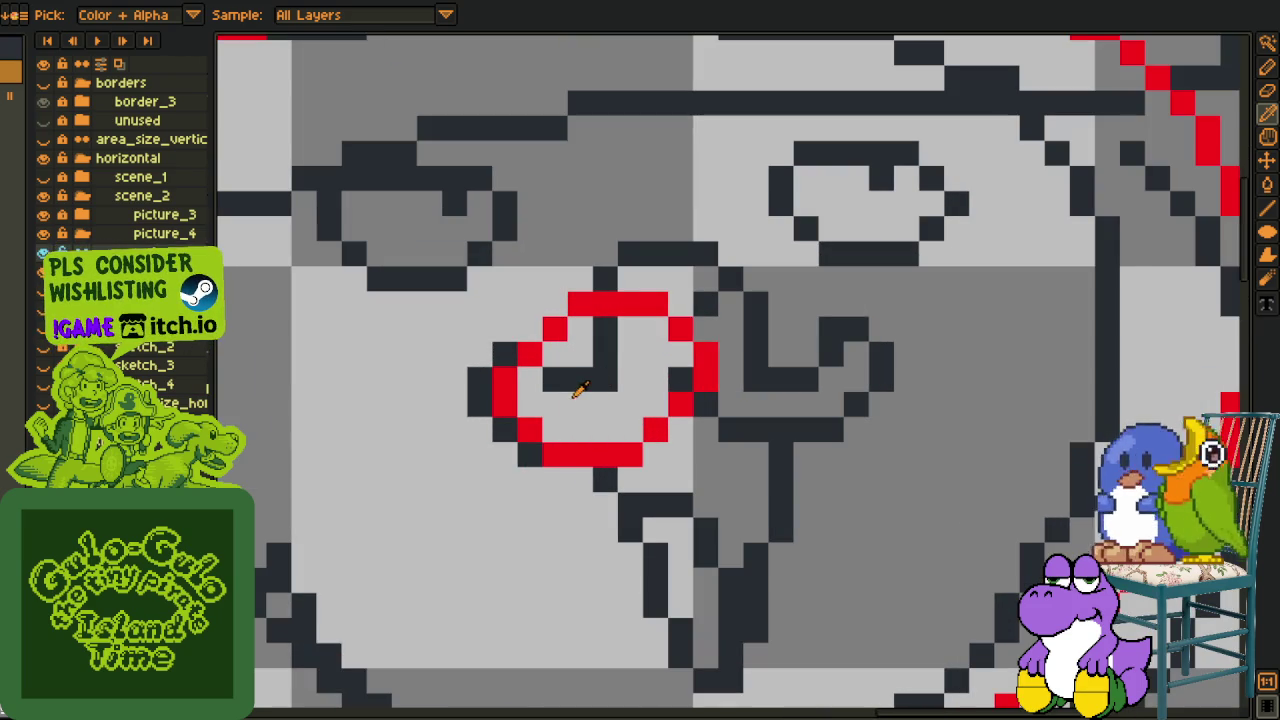
pyautogui.scroll(-1, 577, 390)
pyautogui.scroll(-2, 577, 390)
pyautogui.press('m')
pyautogui.moveTo(520, 331); pyautogui.dragTo(652, 427)
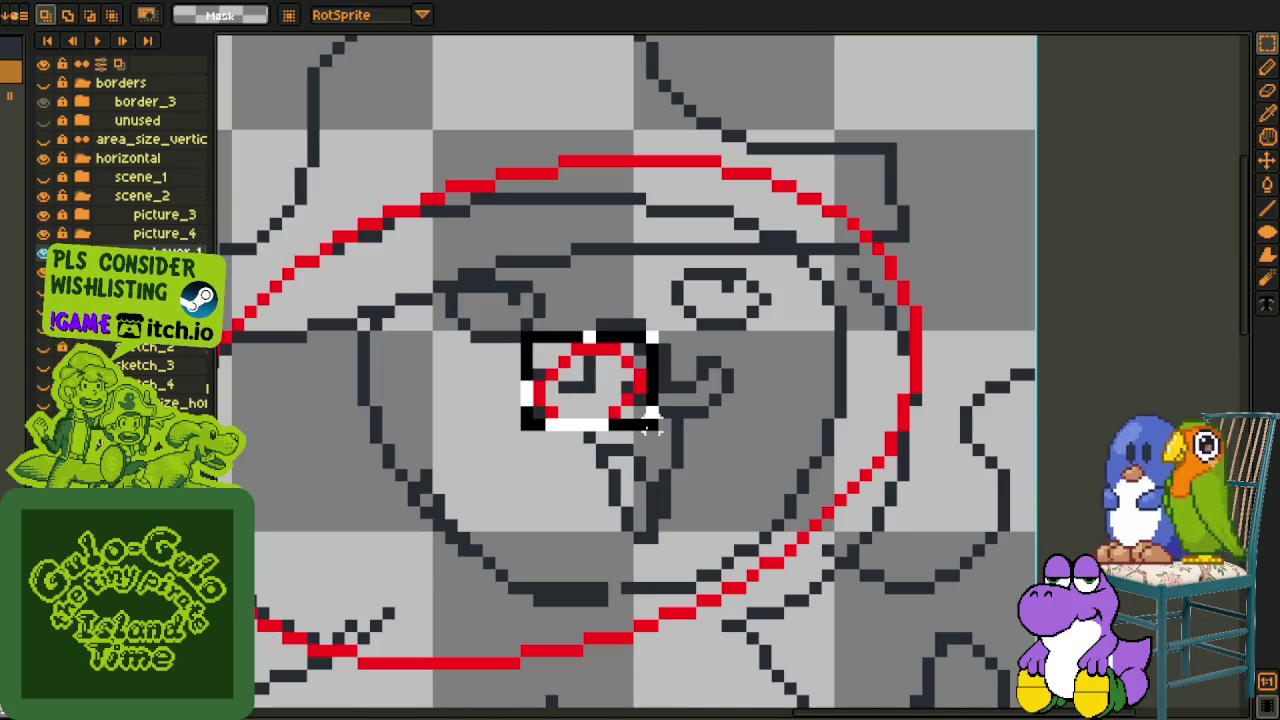
pyautogui.press('Delete')
# Draw a red ellipse outline around the nose, undoing an initial filled-ellipse attempt.
pyautogui.scroll(1, 565, 372)
pyautogui.press('b')
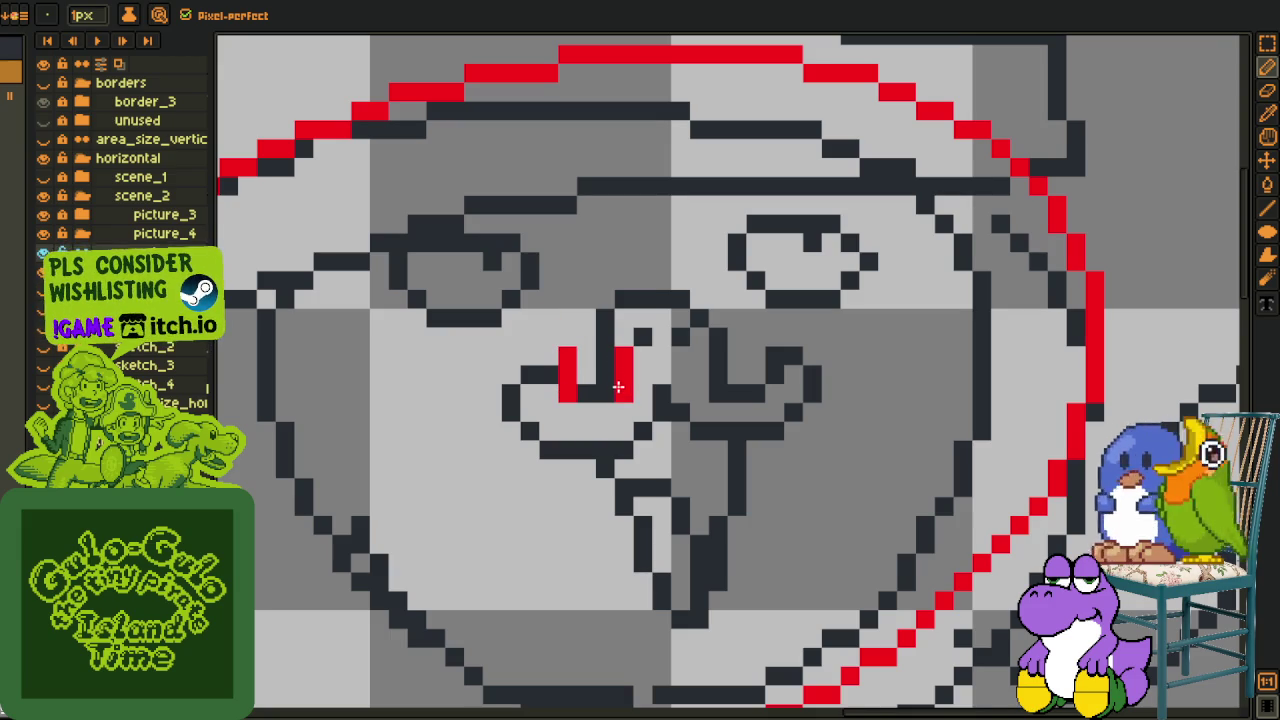
pyautogui.hotkey('shift', 'u')
pyautogui.moveTo(512, 318)
pyautogui.mouseDown()
pyautogui.moveTo(684, 454)
pyautogui.moveTo(700, 449)
pyautogui.mouseUp()
pyautogui.hotkey('shift', 'u')
pyautogui.hotkey('ctrl', 'z')
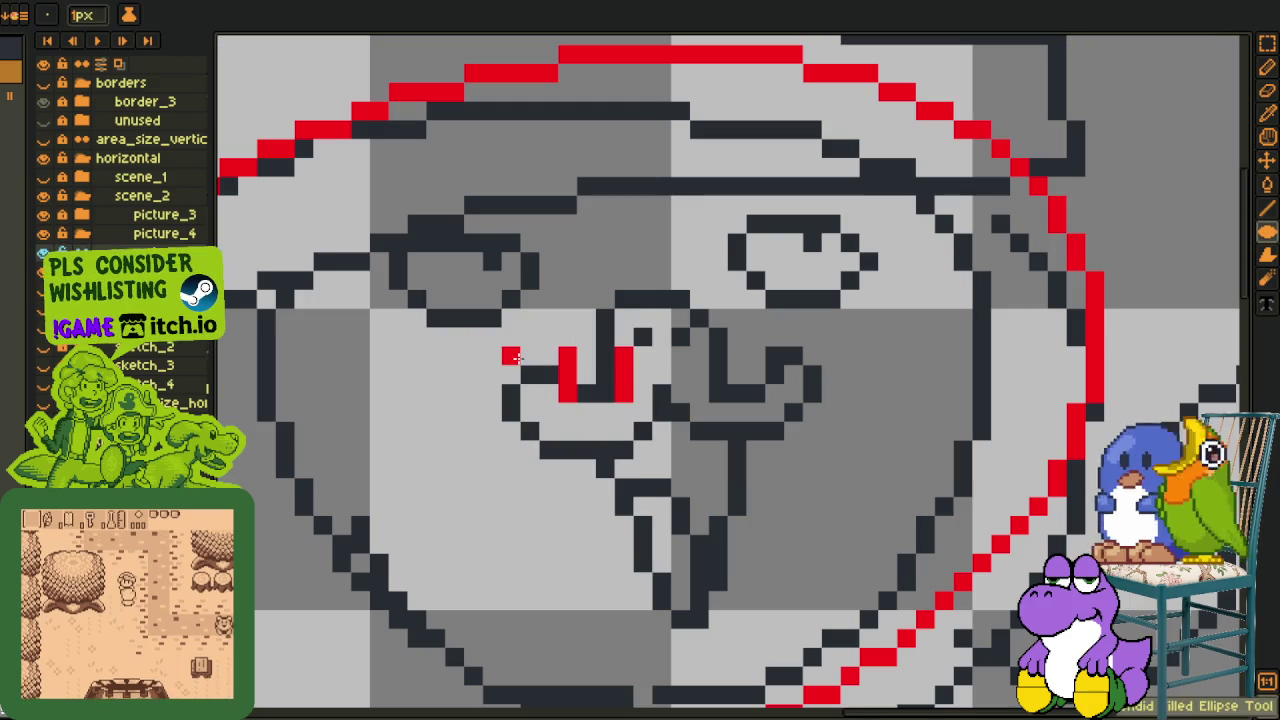
pyautogui.hotkey('shift', 'u')
pyautogui.moveTo(486, 300); pyautogui.dragTo(692, 446)
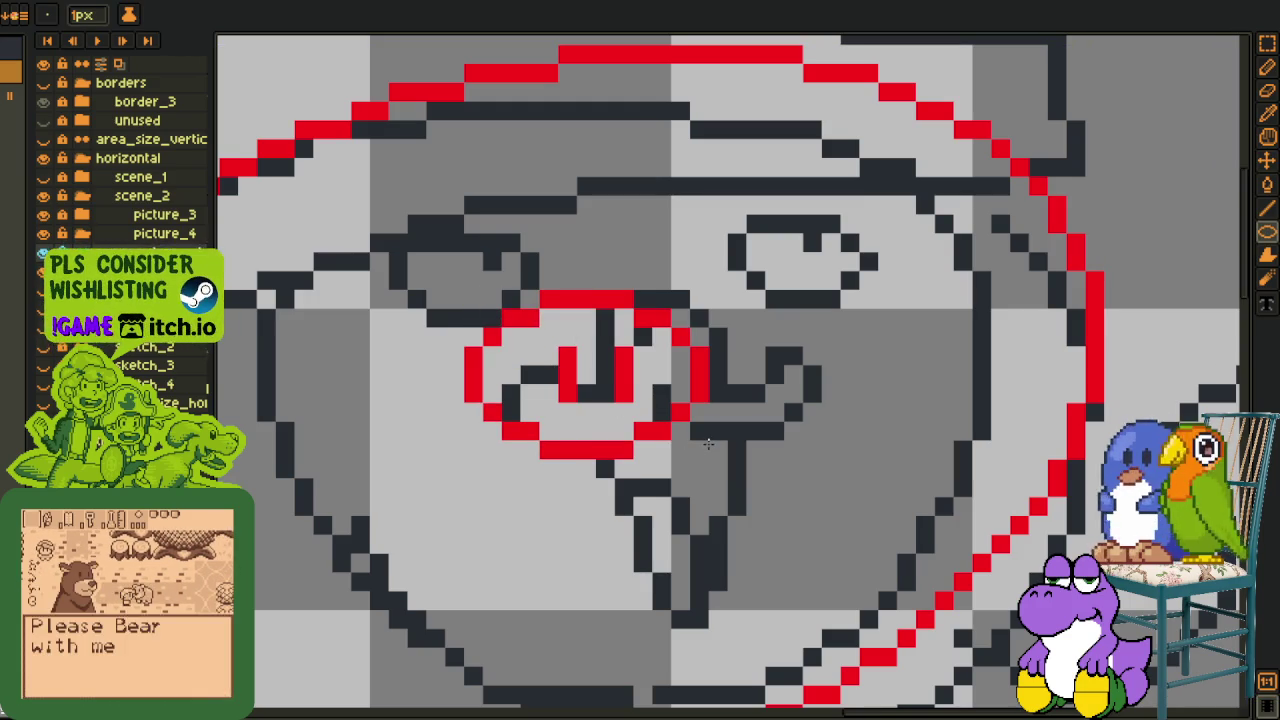
# Adjust a rectangular selection around the red nose strokes, then drop it.
pyautogui.scroll(-2, 707, 443)
pyautogui.scroll(1, 590, 393)
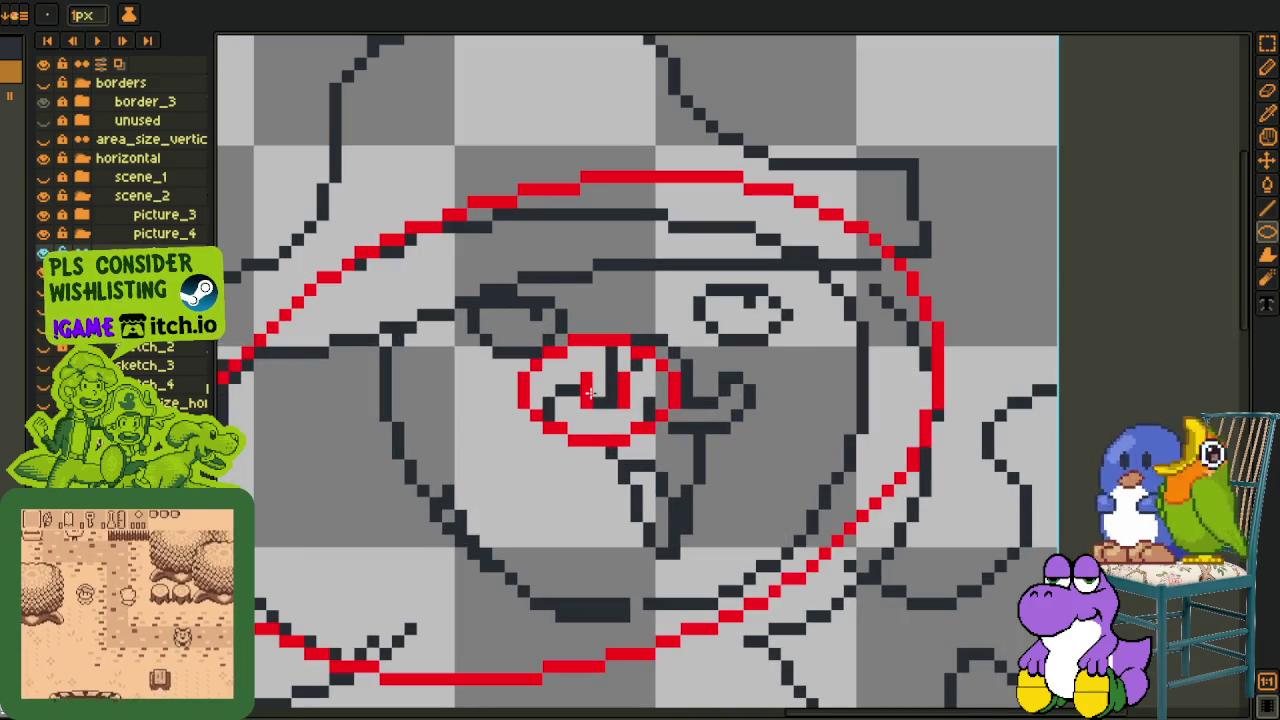
pyautogui.scroll(1, 590, 393)
pyautogui.press('m')
pyautogui.moveTo(560, 345); pyautogui.dragTo(668, 422)
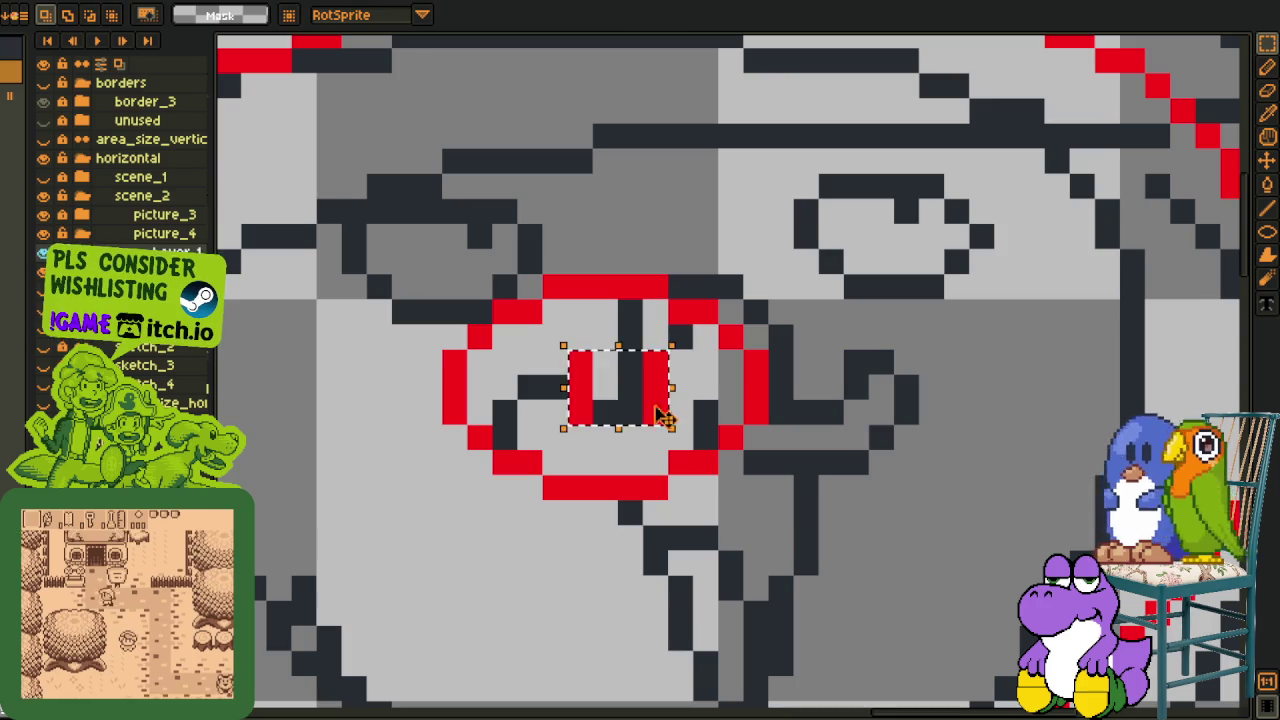
pyautogui.moveTo(390, 198); pyautogui.dragTo(570, 528)
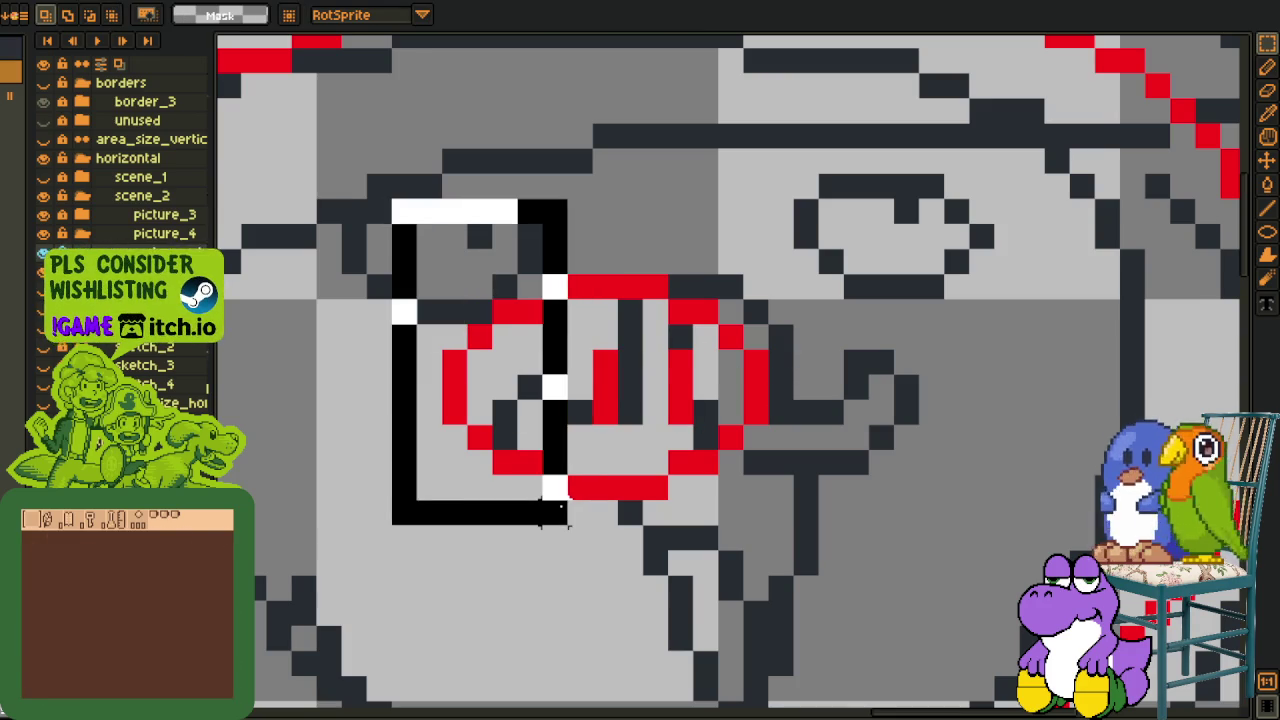
pyautogui.click(620, 510)
# Fill two missing pixels on the nose oval with the sampled red.
pyautogui.scroll(-2, 620, 510)
pyautogui.scroll(2, 715, 455)
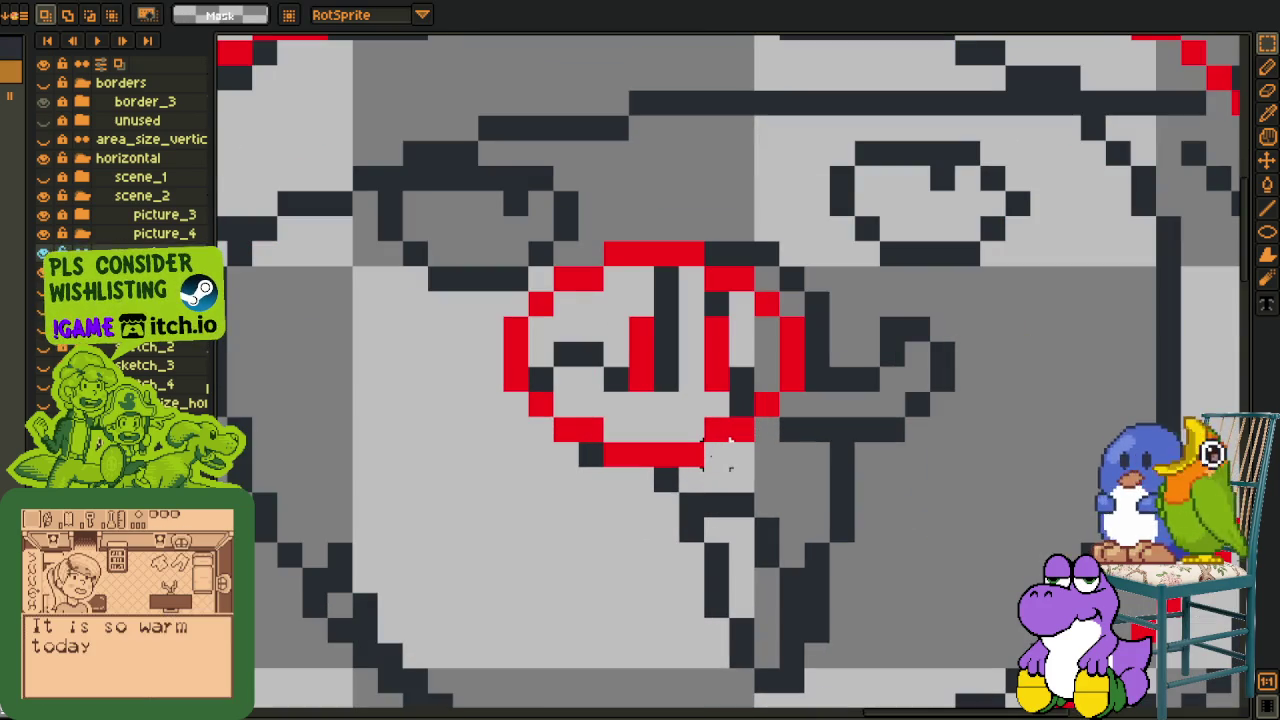
pyautogui.press('i')
pyautogui.click(692, 455)
pyautogui.press('b')
pyautogui.click(692, 430)
pyautogui.click(691, 280)
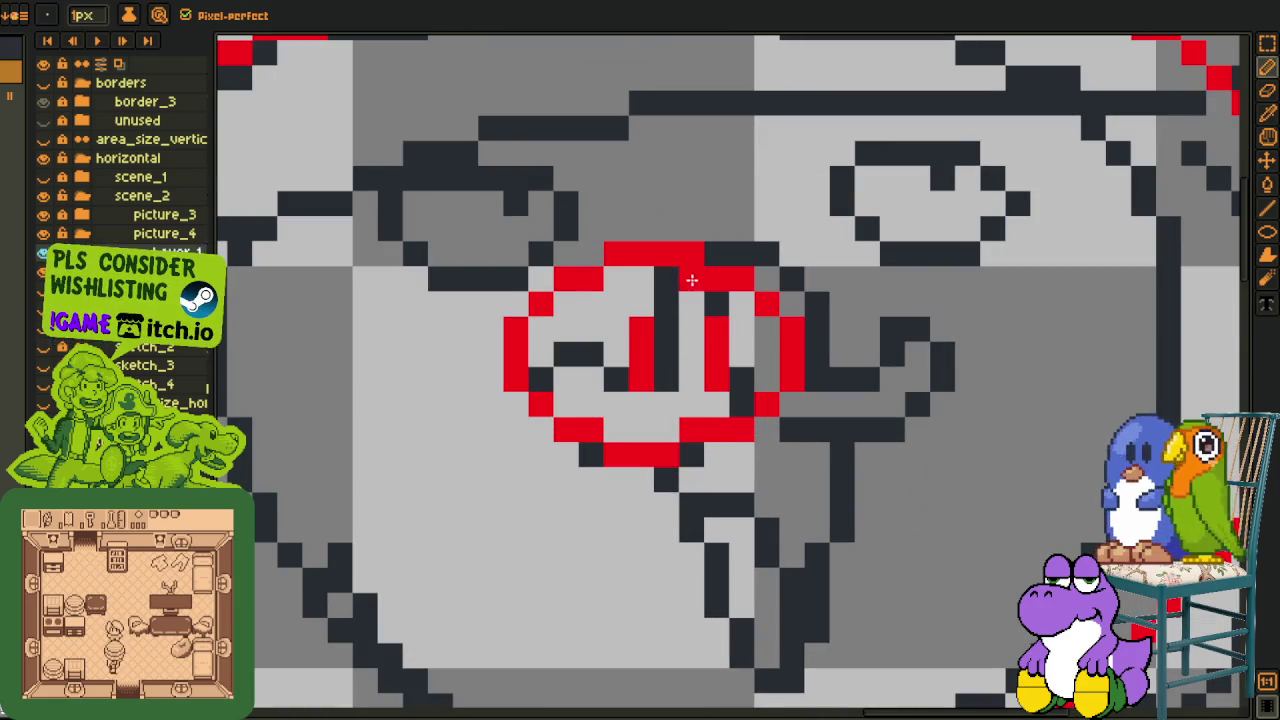
pyautogui.scroll(-3, 694, 264)
pyautogui.scroll(2, 595, 378)
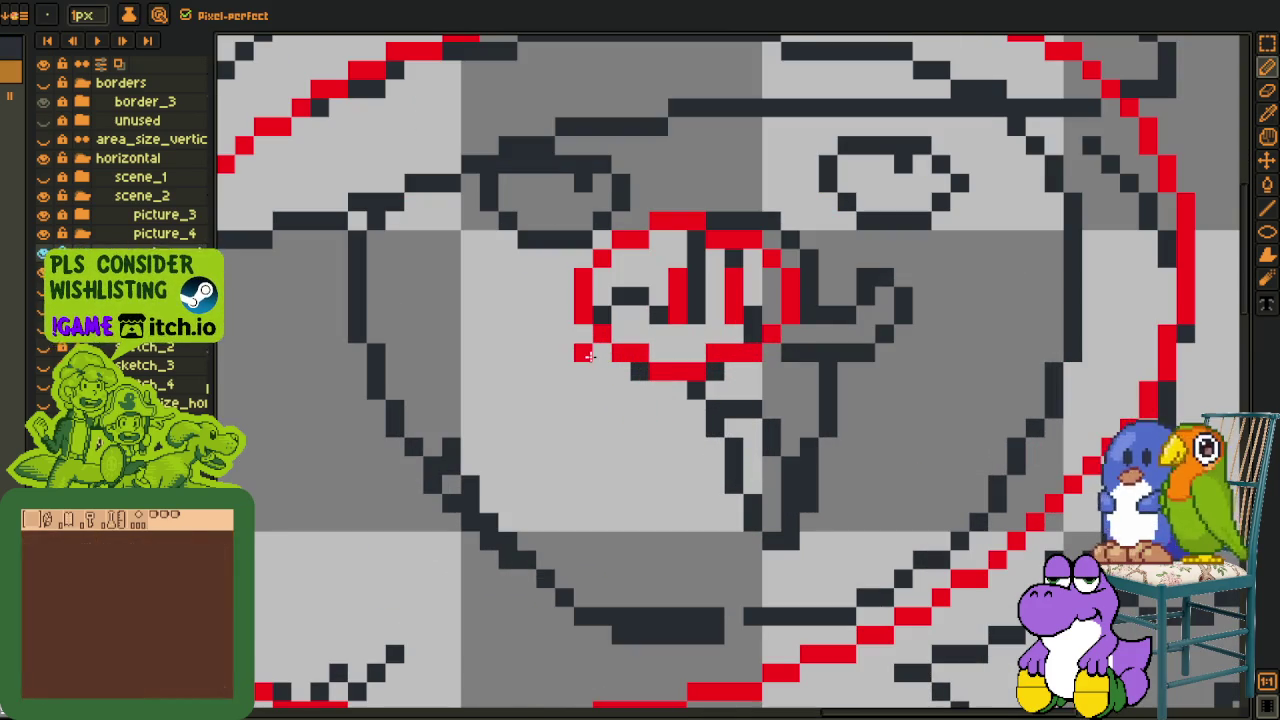
# Draw the red curled mustache outline, undoing stray red pixels around the mouth.
pyautogui.moveTo(586, 358); pyautogui.dragTo(490, 390)
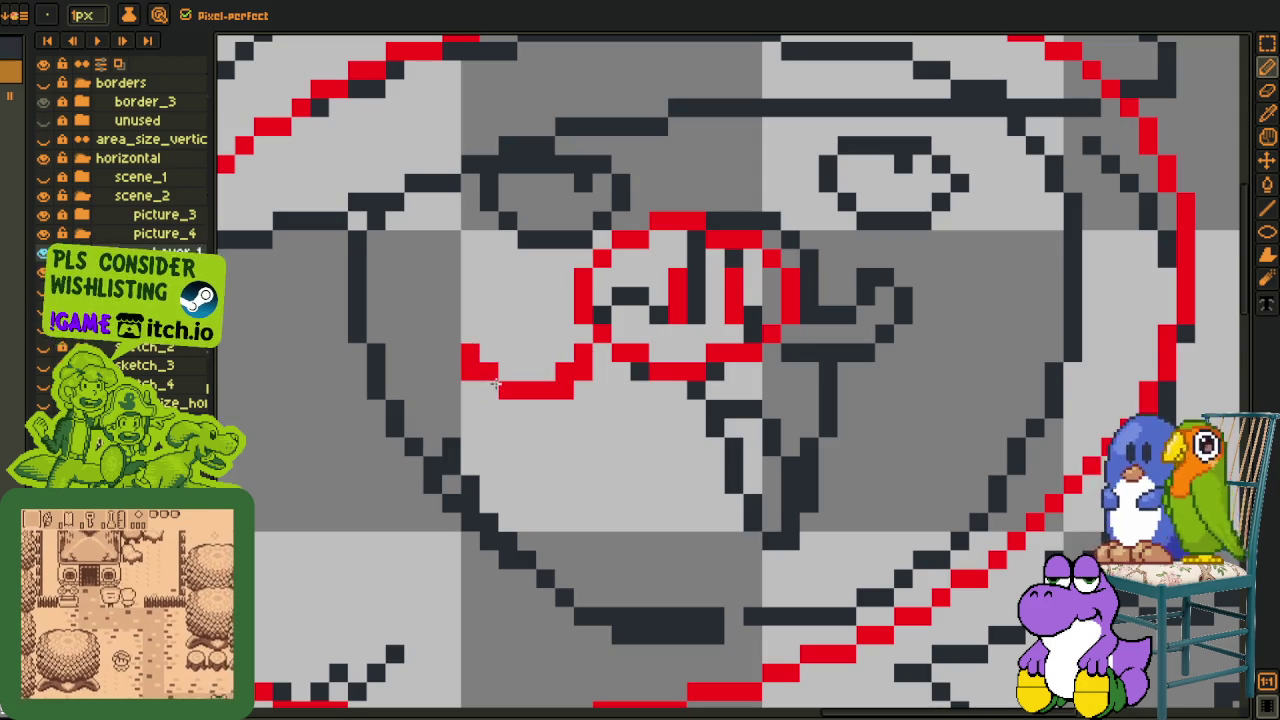
pyautogui.moveTo(562, 372)
pyautogui.mouseDown()
pyautogui.moveTo(516, 372)
pyautogui.moveTo(472, 334)
pyautogui.moveTo(588, 428)
pyautogui.mouseUp()
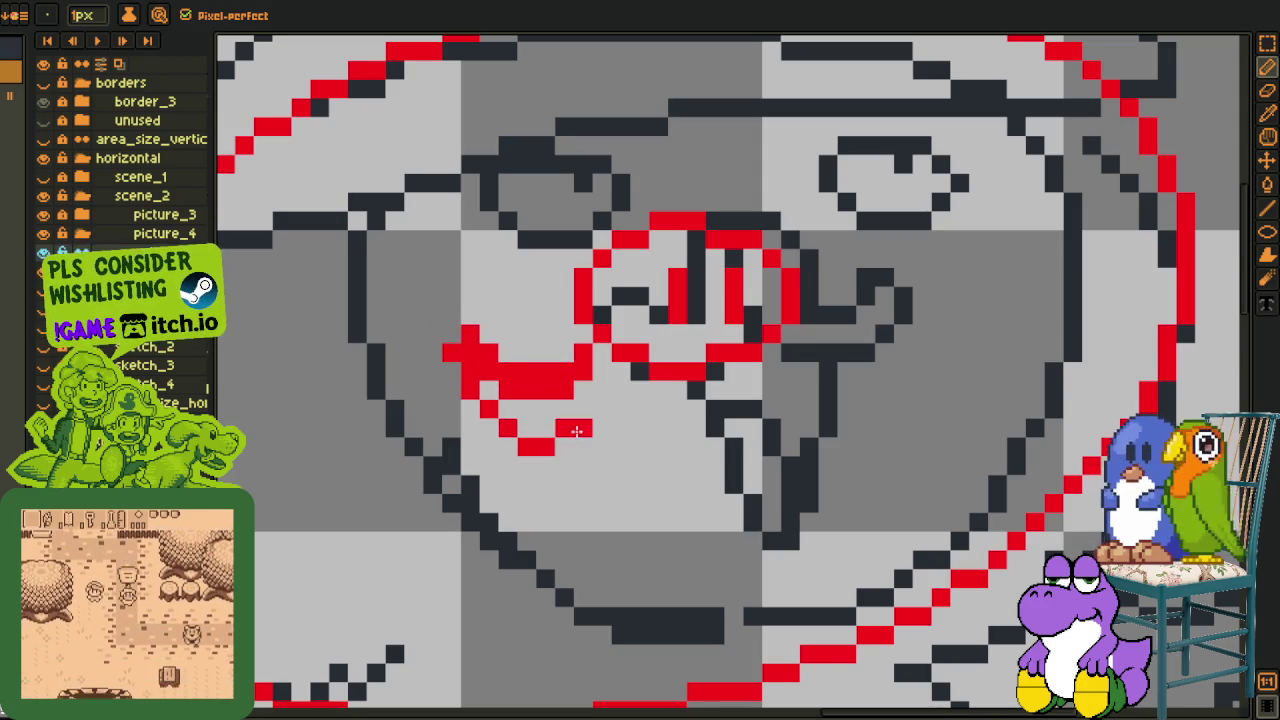
pyautogui.click(710, 390)
pyautogui.moveTo(710, 397); pyautogui.dragTo(541, 443)
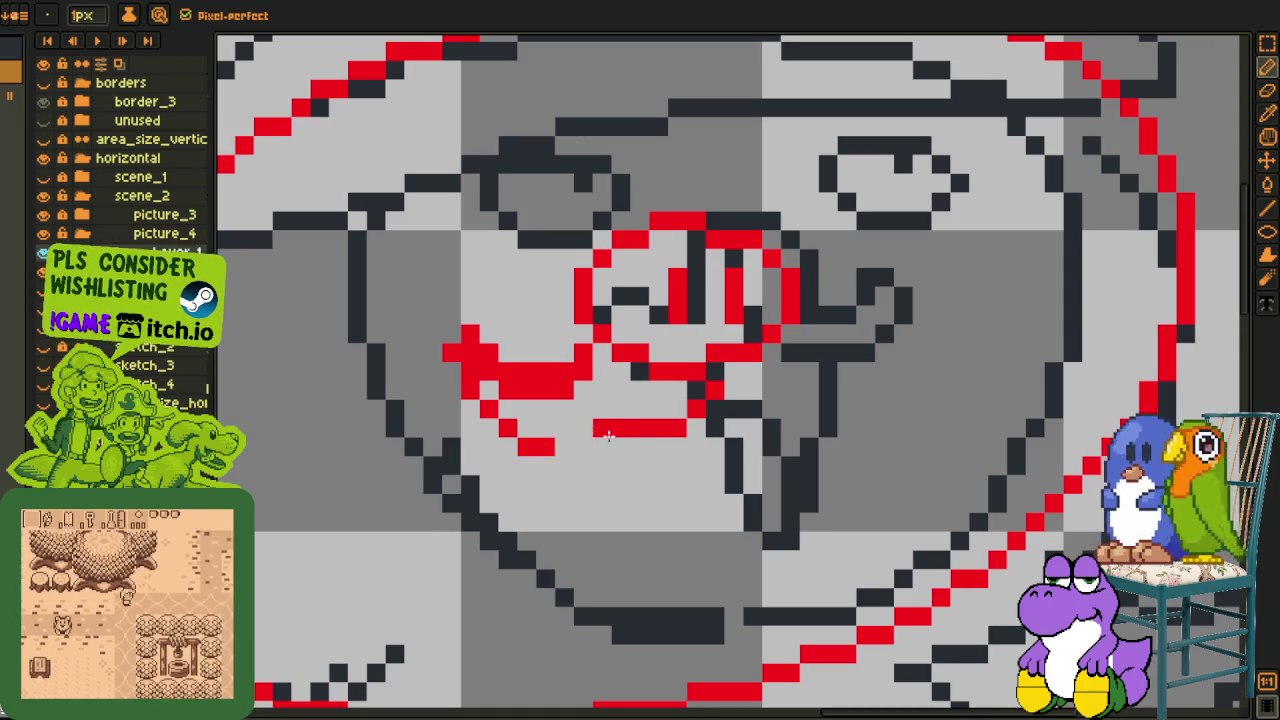
pyautogui.hotkey('ctrl', 'z')
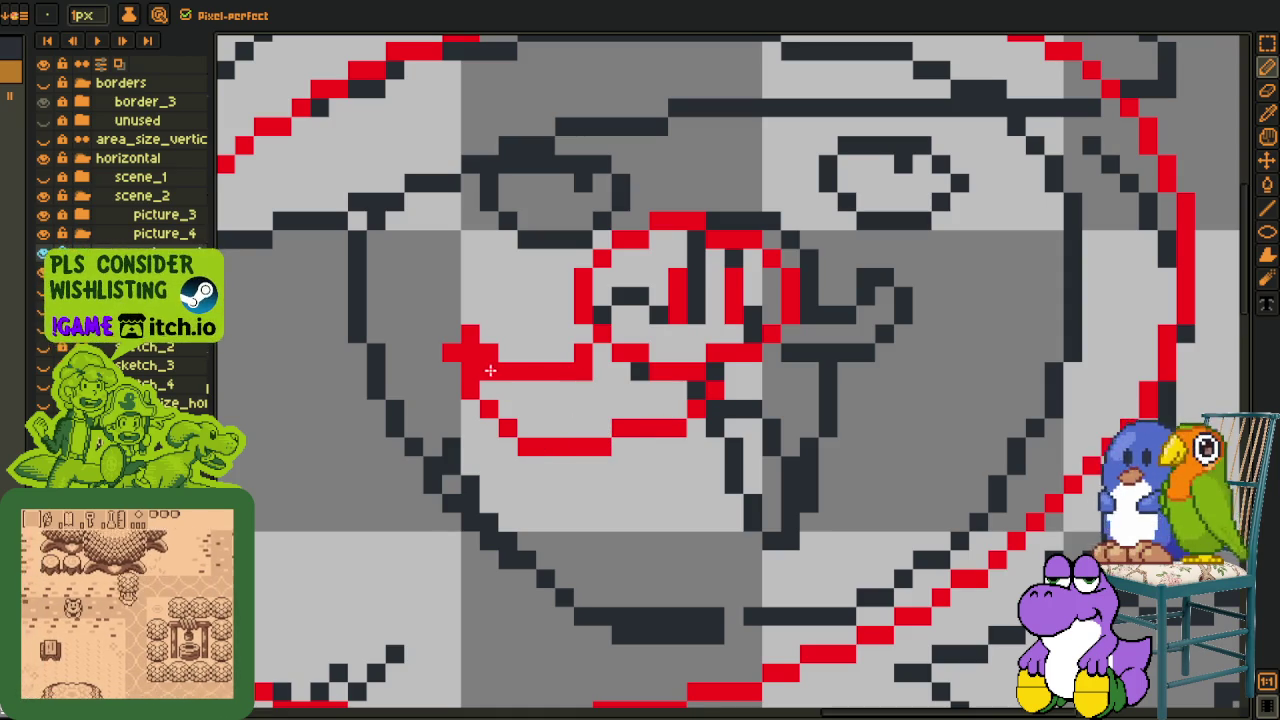
pyautogui.hotkey('ctrl', 'z')
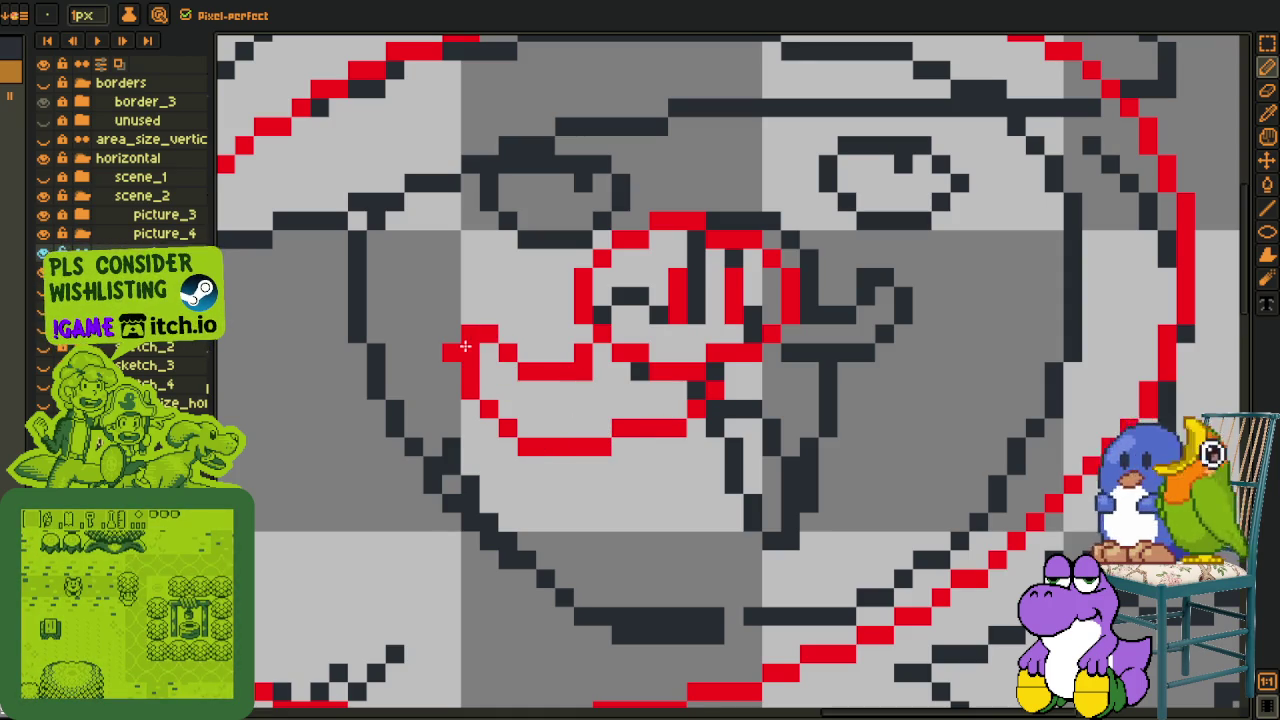
pyautogui.hotkey('ctrl', 'z')
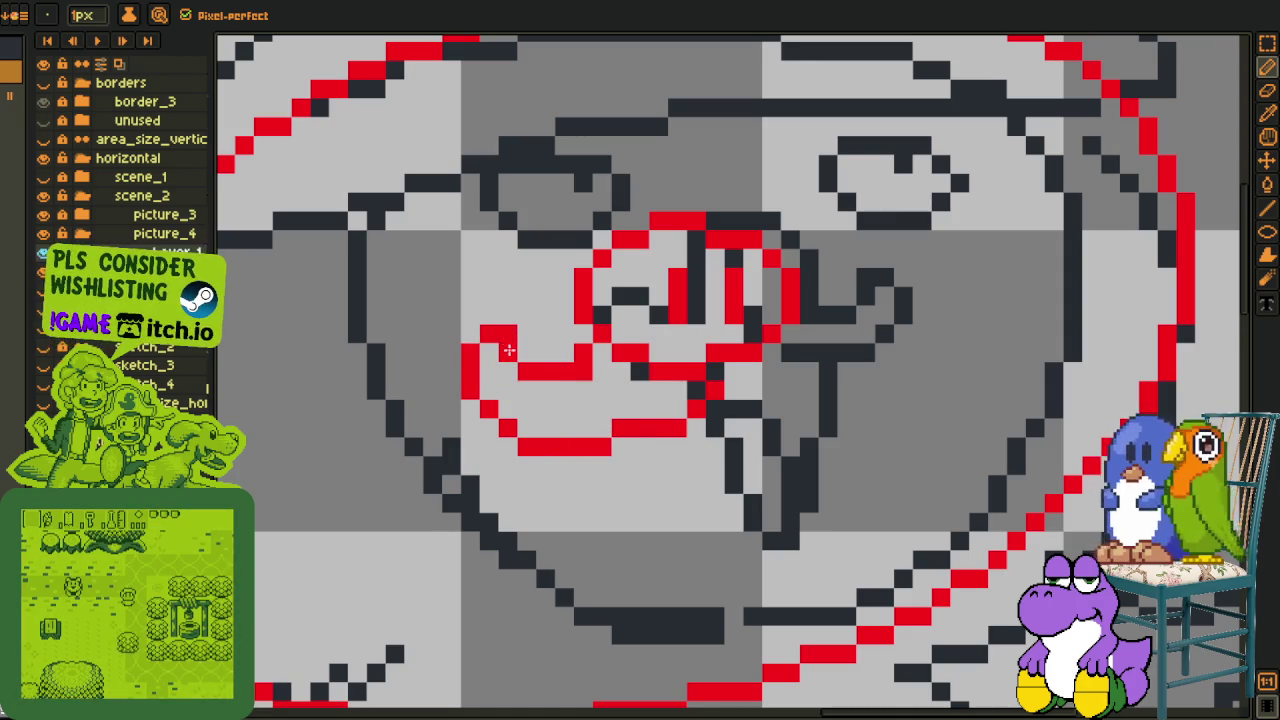
pyautogui.scroll(-2, 508, 350)
pyautogui.scroll(3, 553, 382)
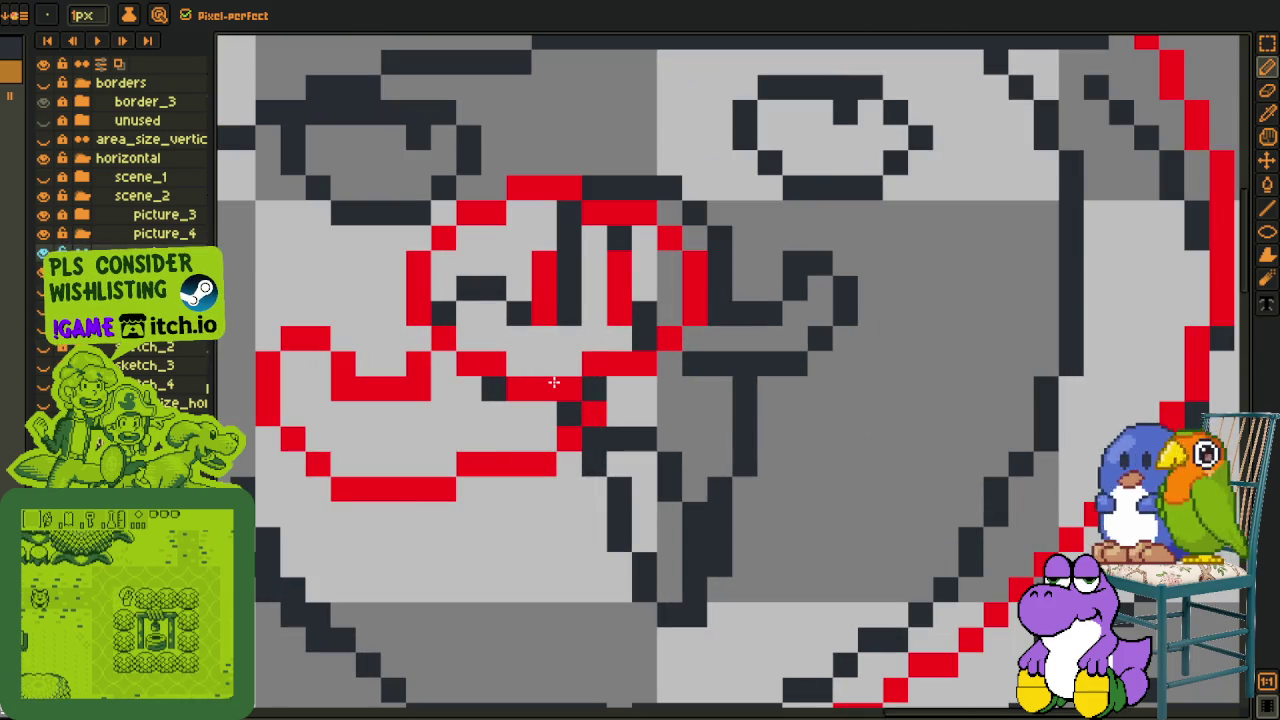
pyautogui.hotkey('ctrl', 'z')
# Draw the red goatee outline and erase stray red pixels around it.
pyautogui.click(694, 364)
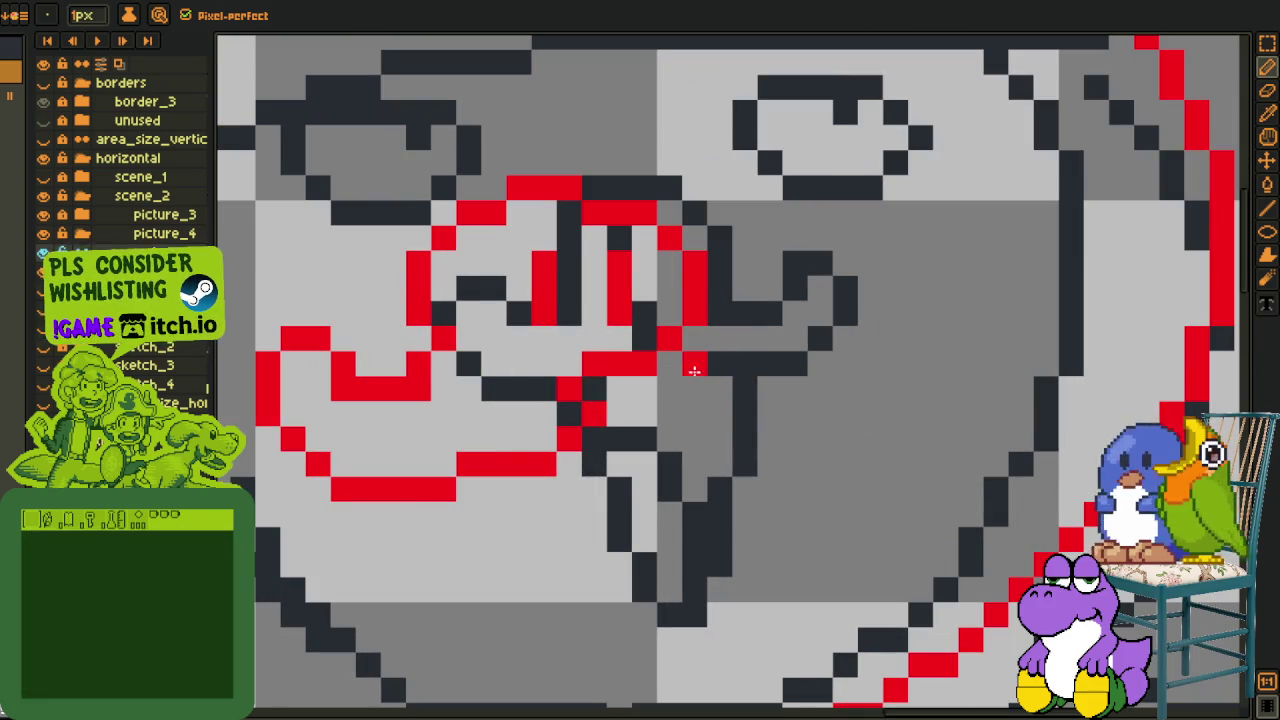
pyautogui.moveTo(720, 390); pyautogui.dragTo(795, 390)
pyautogui.click(795, 364)
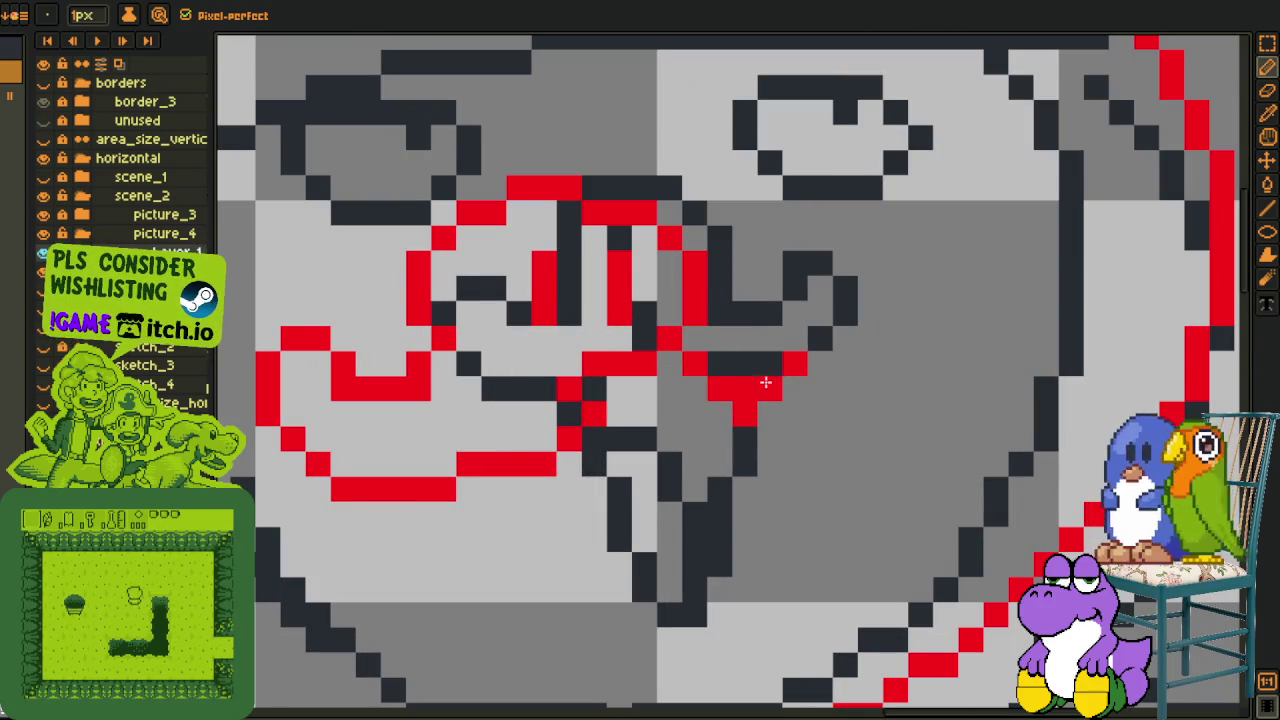
pyautogui.click(770, 364)
pyautogui.rightClick(794, 364)
pyautogui.click(770, 340)
pyautogui.moveTo(794, 340)
pyautogui.mouseDown()
pyautogui.moveTo(843, 414)
pyautogui.moveTo(700, 457)
pyautogui.moveTo(617, 438)
pyautogui.mouseUp()
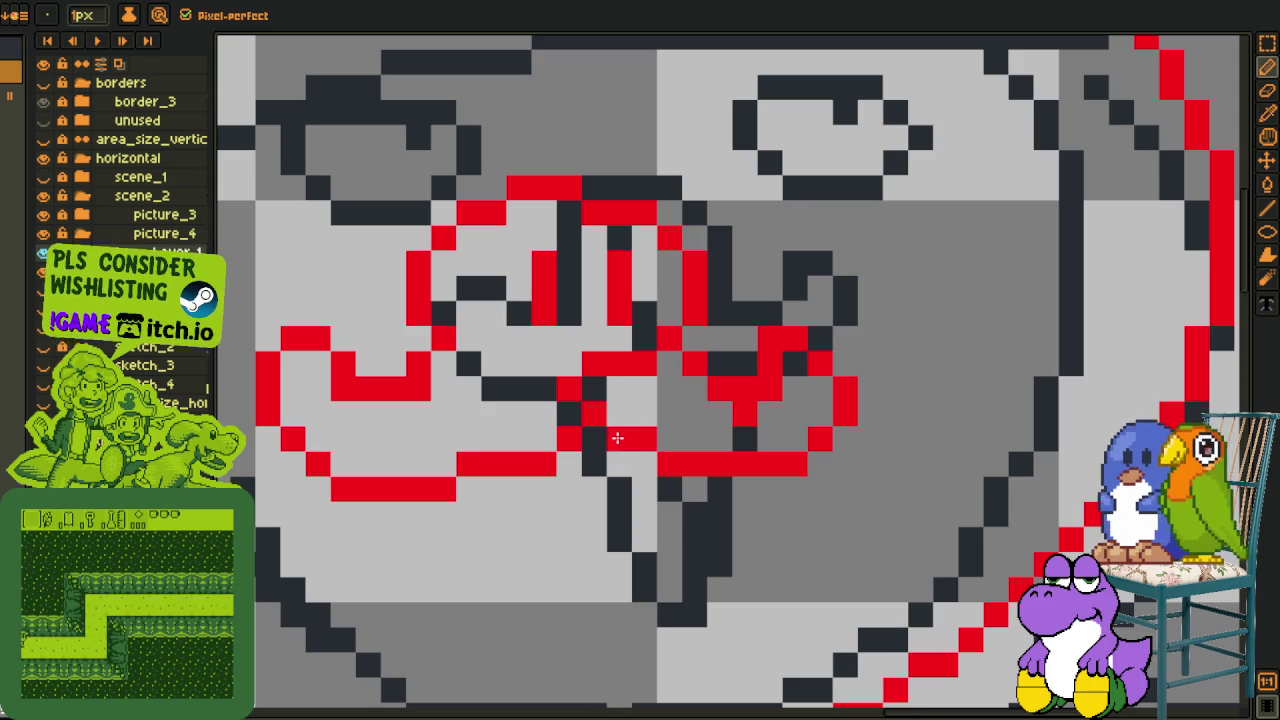
pyautogui.rightClick(568, 390)
pyautogui.rightClick(620, 365)
pyautogui.rightClick(745, 414)
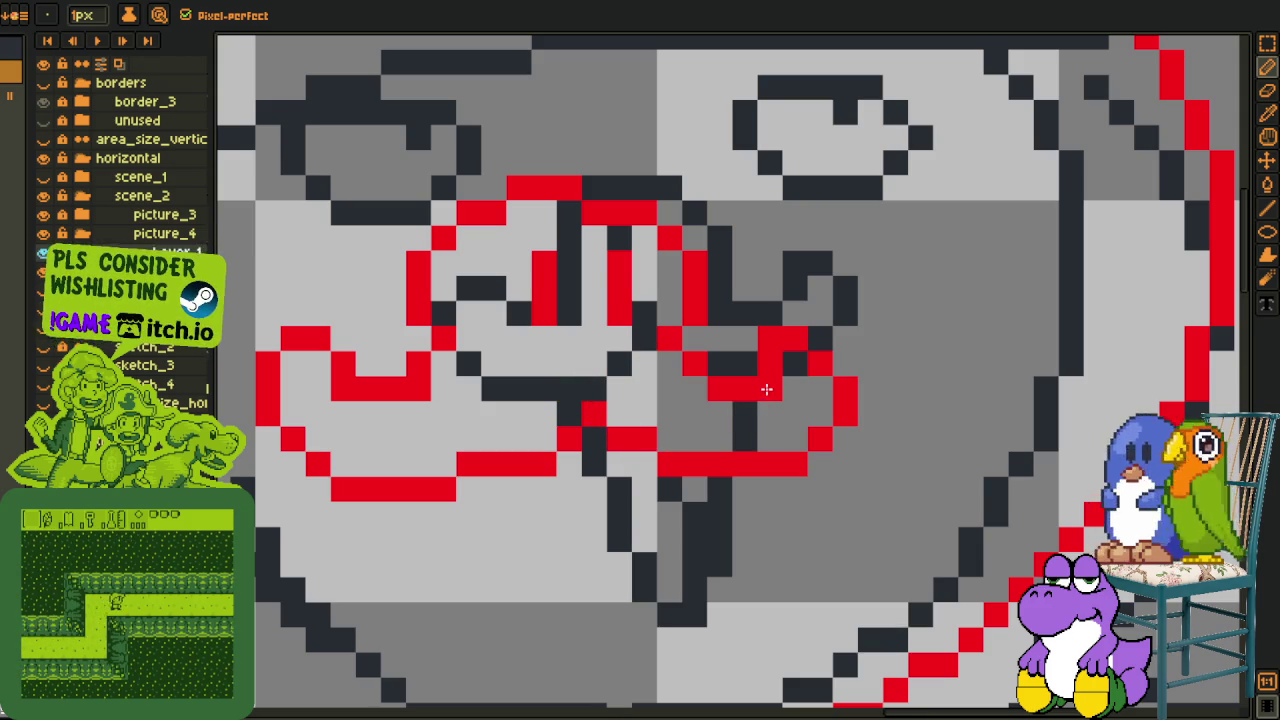
pyautogui.scroll(-5, 766, 389)
# Fill the mustache's enclosed gaps dark with the Paint Bucket.
pyautogui.scroll(-2, 593, 427)
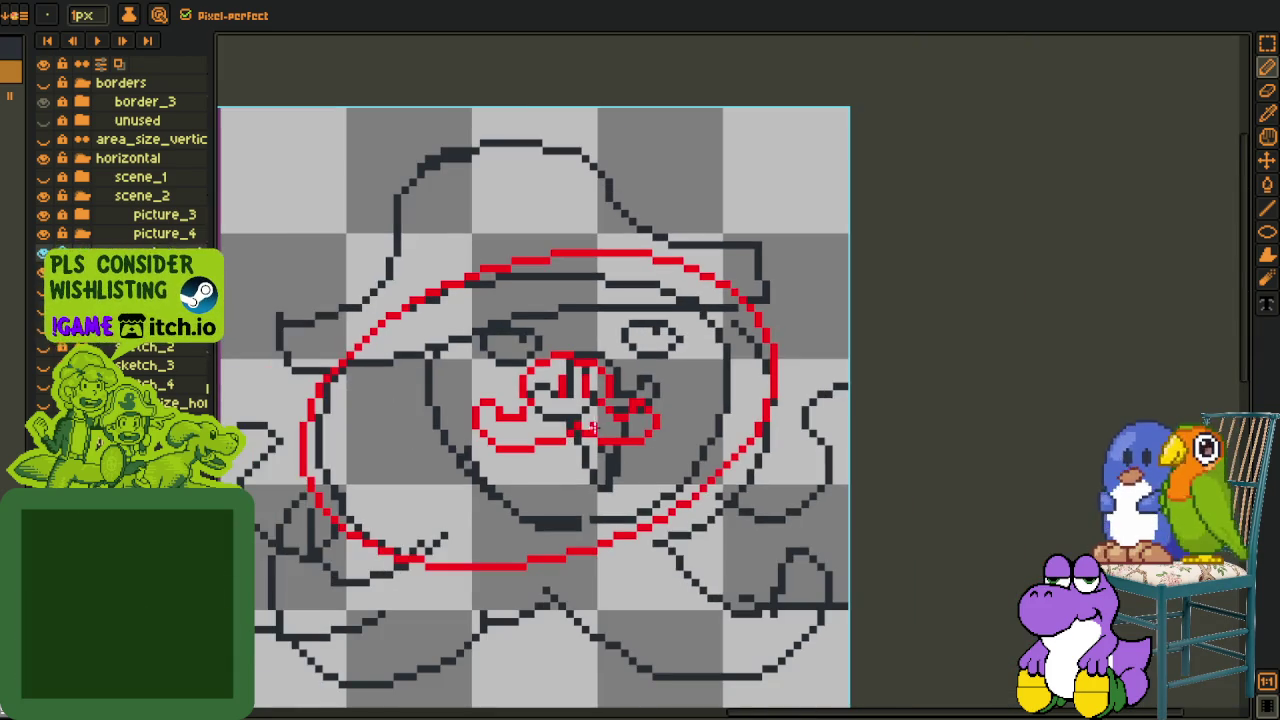
pyautogui.scroll(2, 593, 427)
pyautogui.scroll(2, 593, 427)
pyautogui.press('g')
pyautogui.click(595, 422)
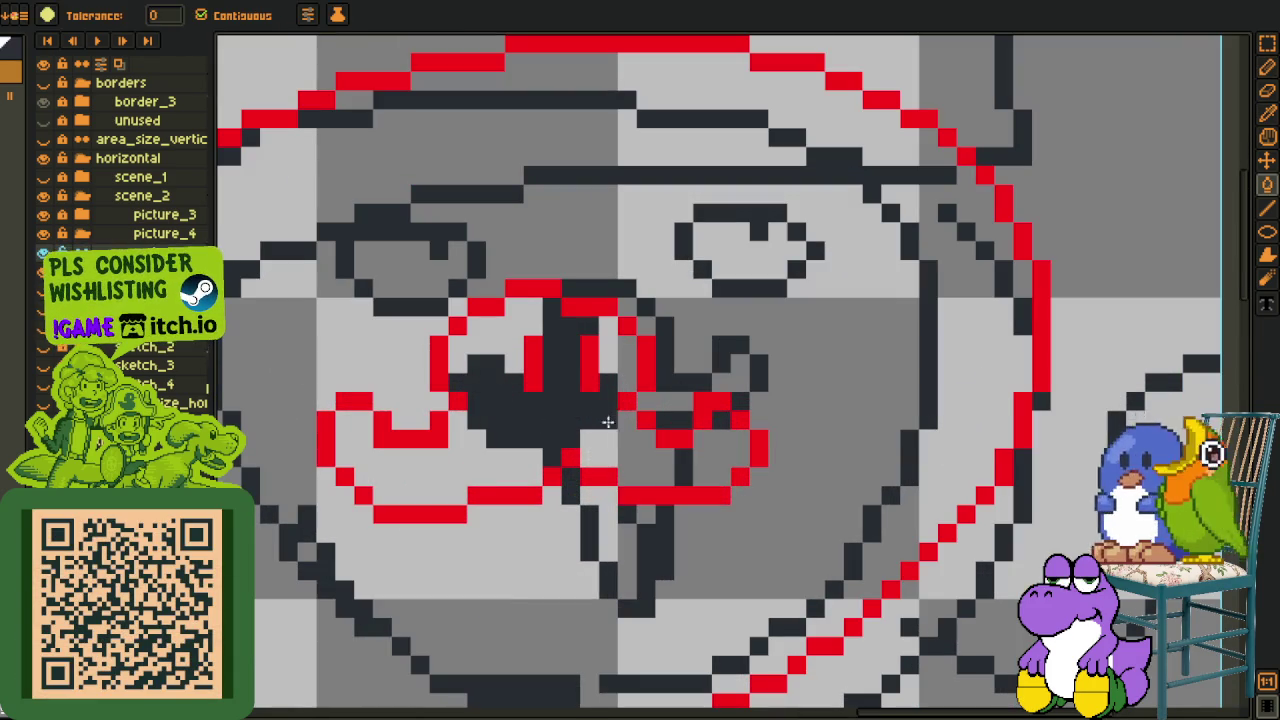
pyautogui.click(607, 425)
pyautogui.click(505, 463)
pyautogui.click(700, 455)
pyautogui.click(617, 370)
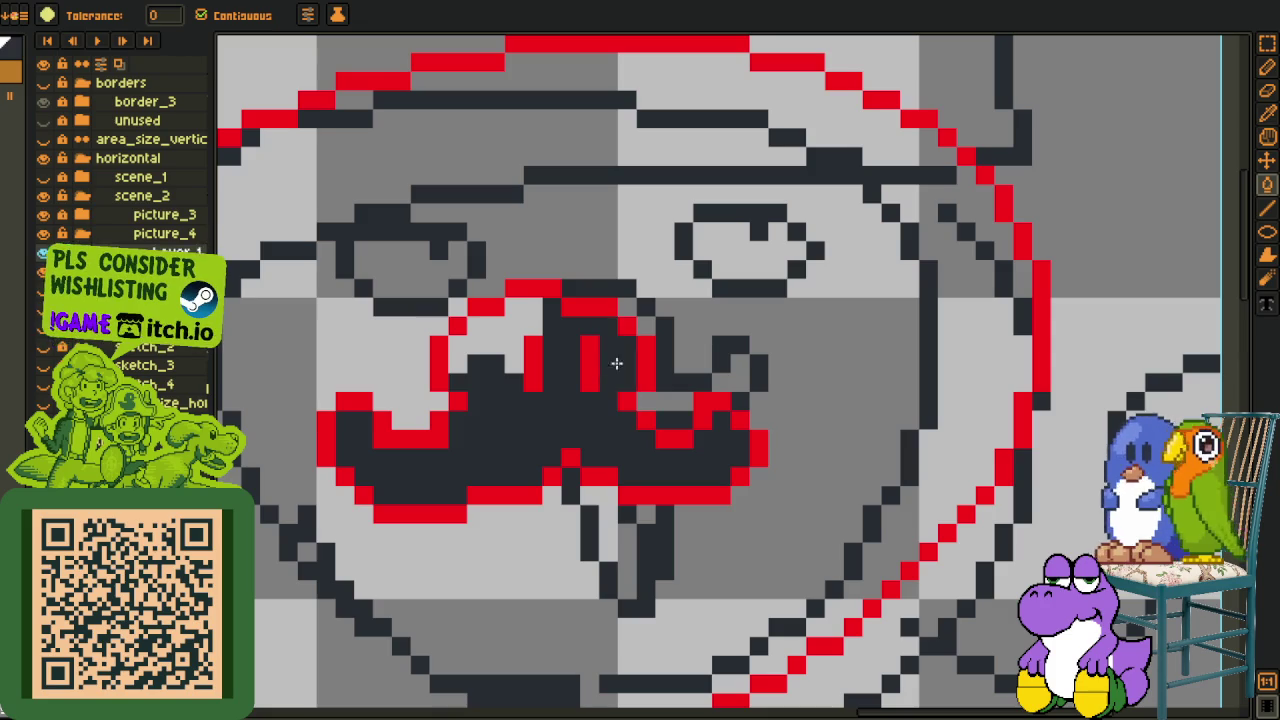
pyautogui.click(514, 328)
pyautogui.scroll(-3, 514, 328)
# Select the whole mustache and nudge it three pixels right and one down.
pyautogui.press('o')
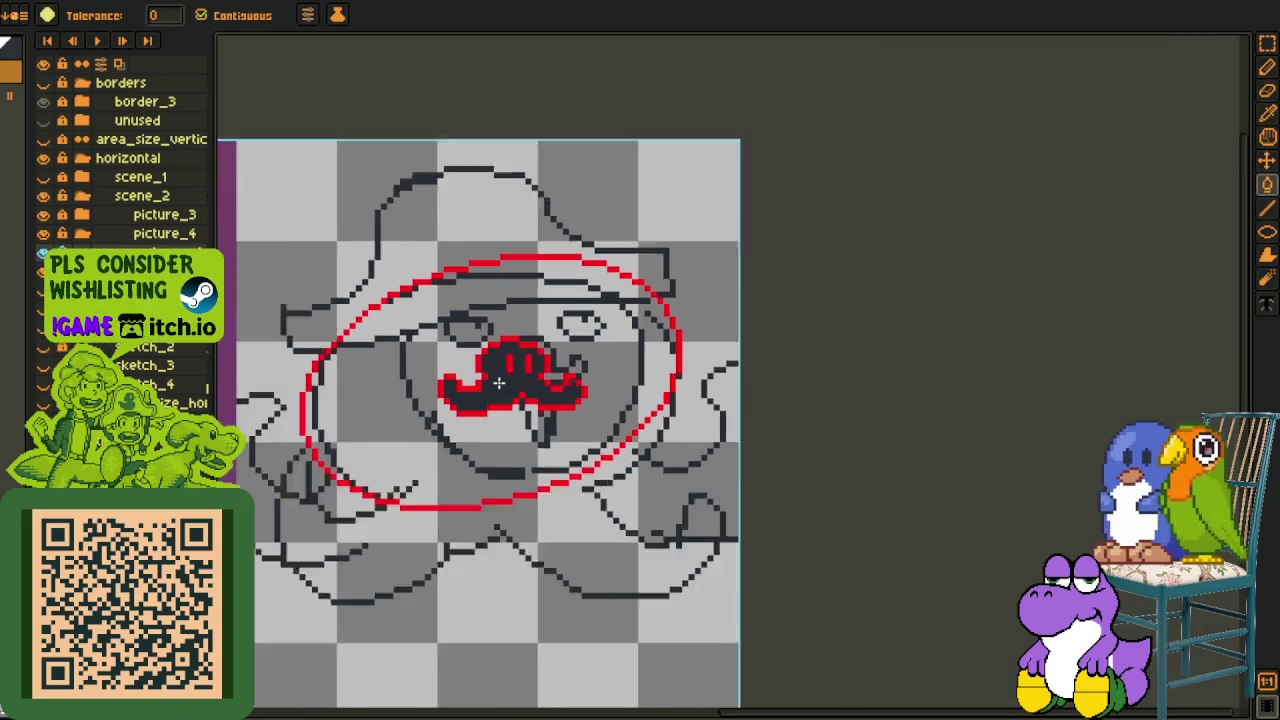
pyautogui.scroll(-2, 590, 362)
pyautogui.scroll(2, 588, 368)
pyautogui.press('g')
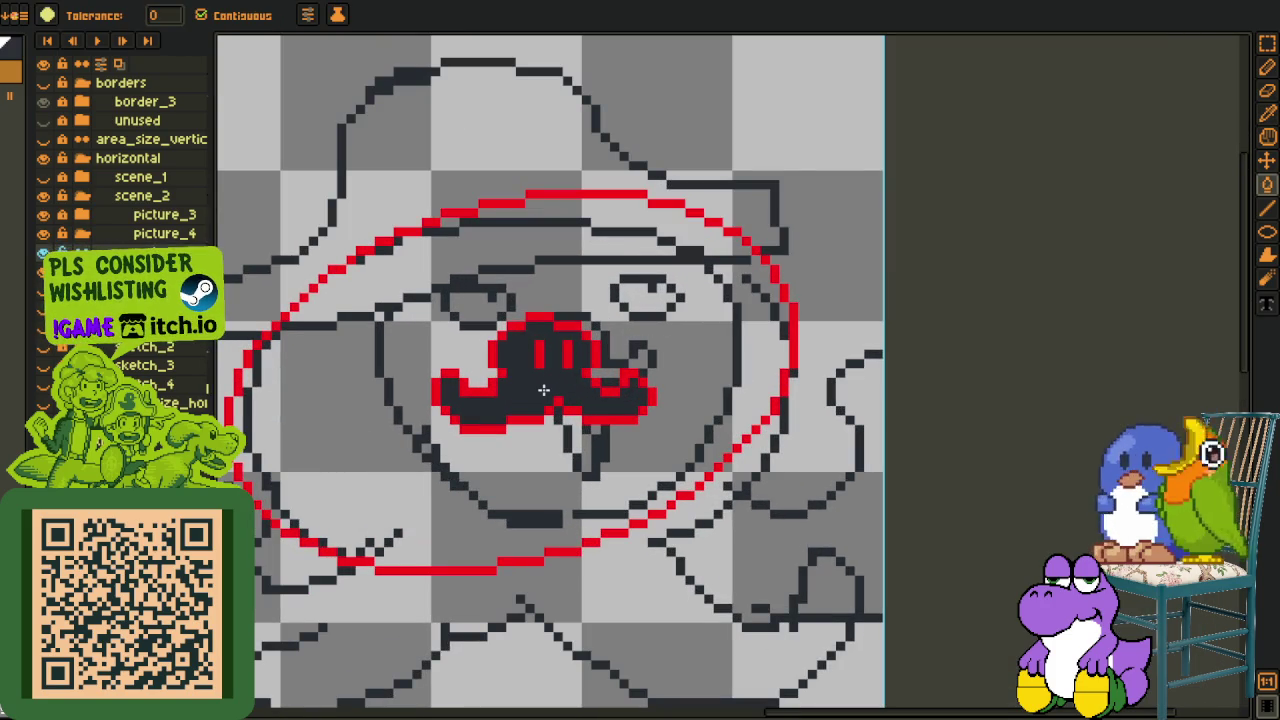
pyautogui.press('o')
pyautogui.press('r')
pyautogui.moveTo(390, 291)
pyautogui.mouseDown()
pyautogui.moveTo(698, 447)
pyautogui.moveTo(660, 390)
pyautogui.mouseUp()
pyautogui.press('Right')
pyautogui.press('Right')
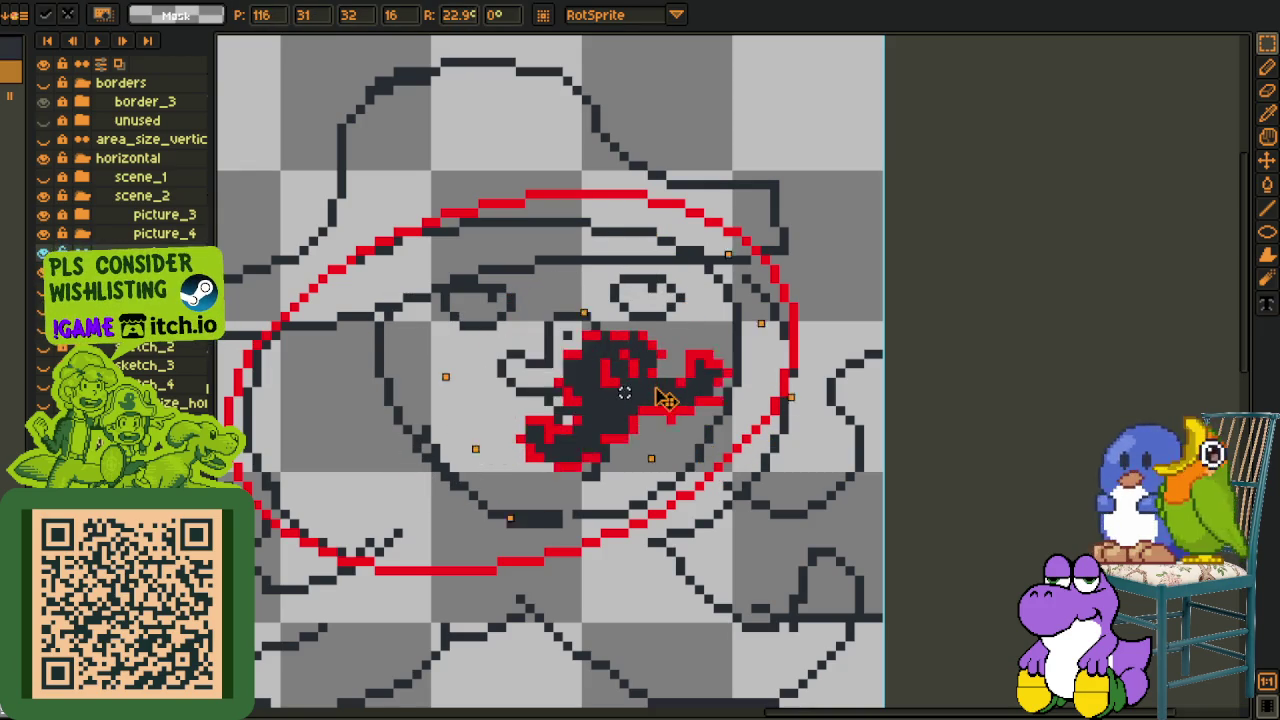
pyautogui.press('Right')
pyautogui.press('Right')
pyautogui.press('Right')
pyautogui.press('Down')
pyautogui.press('Right')
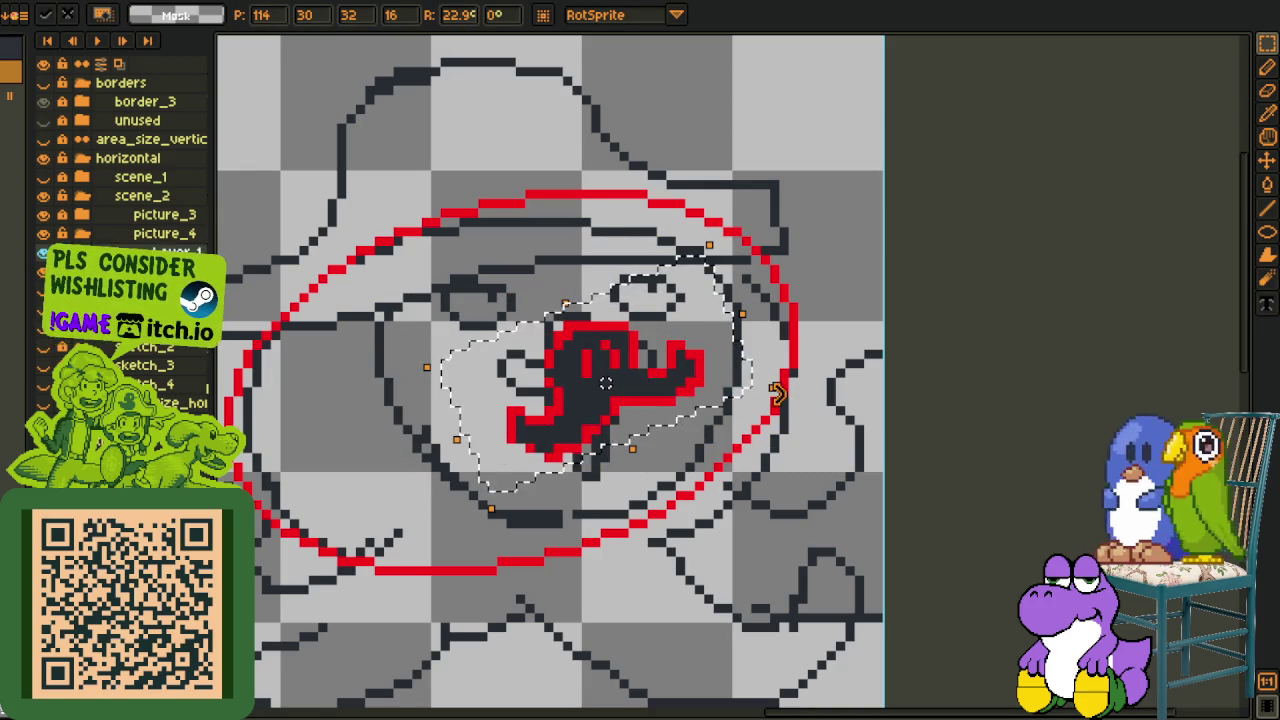
# Hide the sketch, tilt the mustache to 16.7°, nudge it up 2 and left 1, and apply.
pyautogui.hotkey('ctrl', 'h')
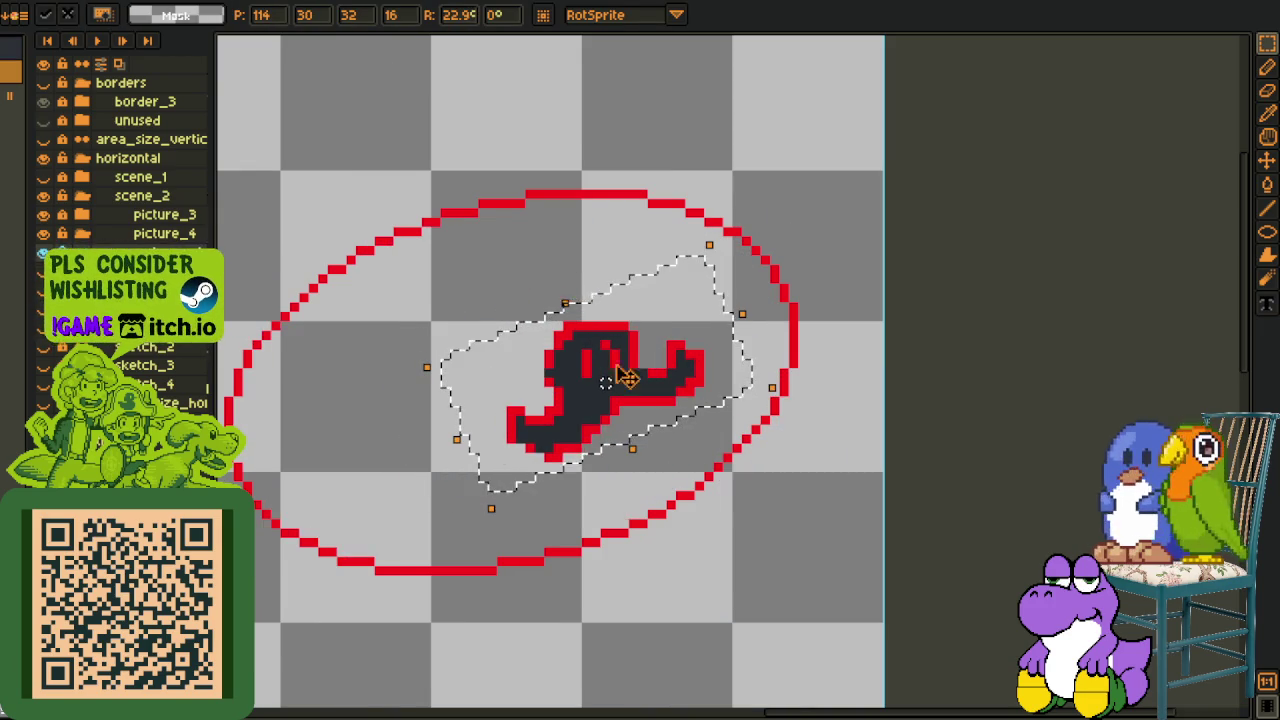
pyautogui.moveTo(780, 393); pyautogui.dragTo(793, 420)
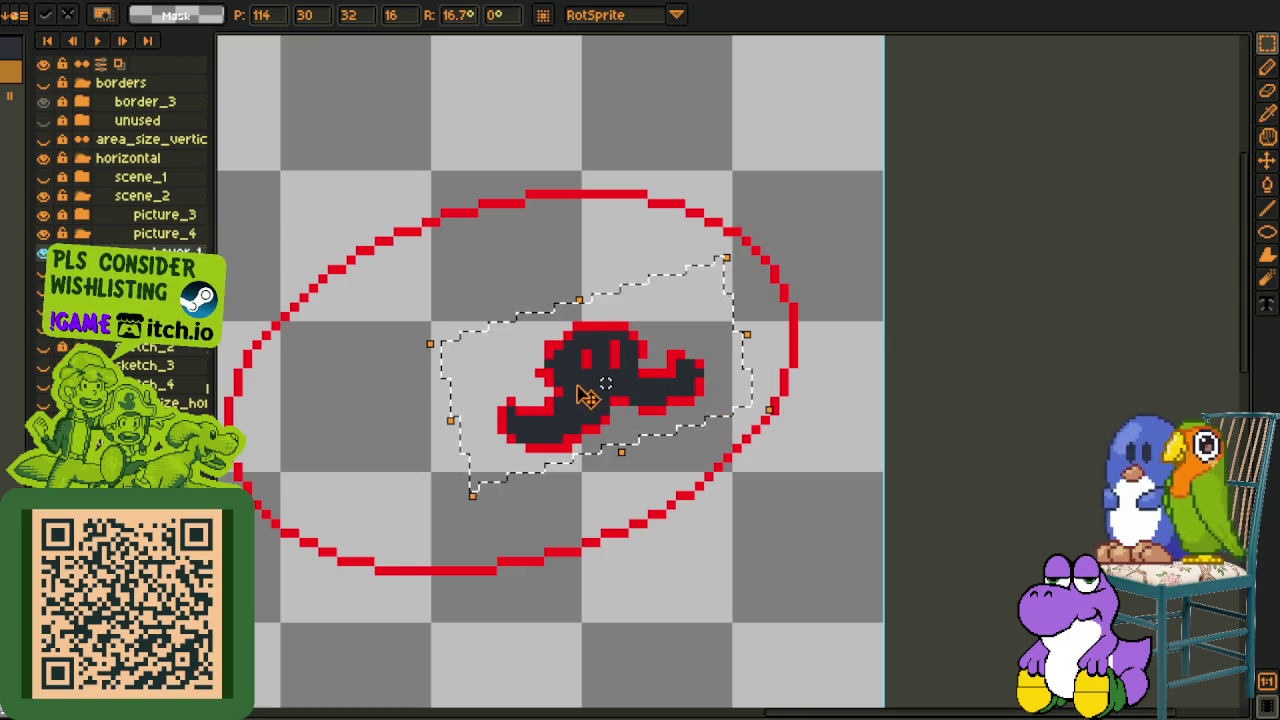
pyautogui.moveTo(606, 382); pyautogui.dragTo(607, 358)
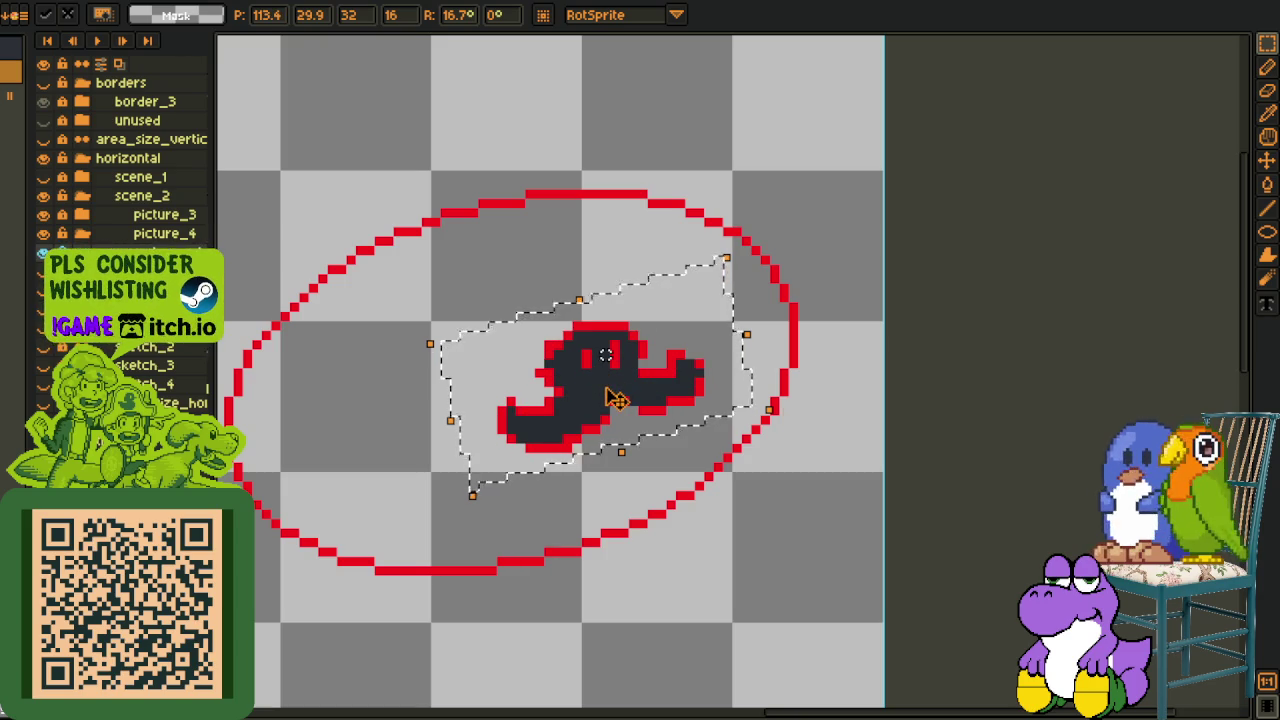
pyautogui.press('Up')
pyautogui.press('Up')
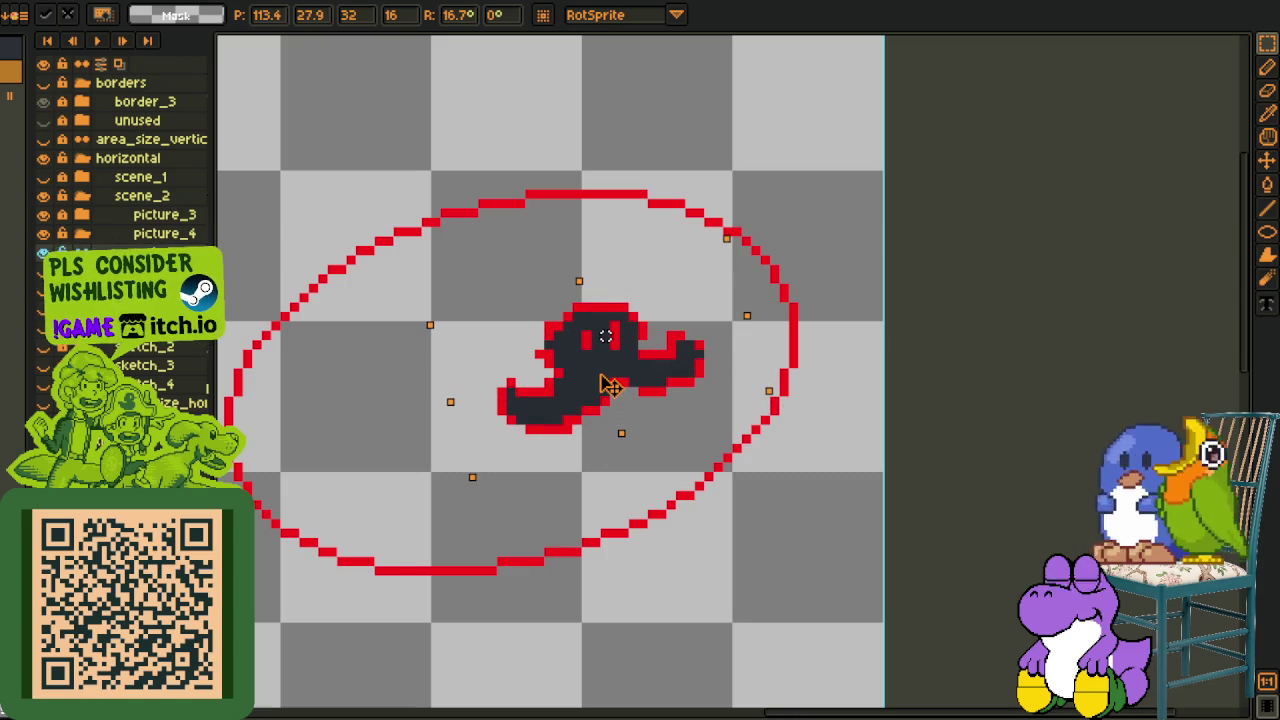
pyautogui.press('Left')
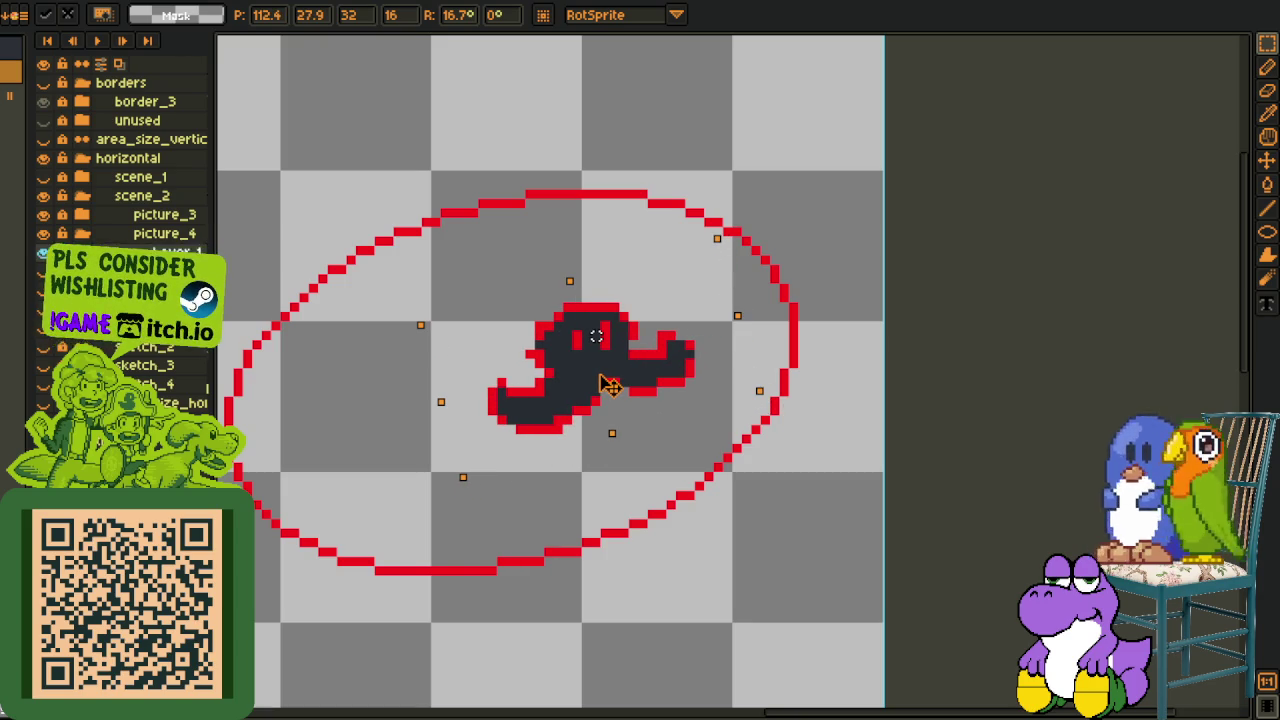
pyautogui.press('Return')
pyautogui.scroll(3, 635, 316)
# Add red pixels at the mustache's right tip and edges to close the outline gaps.
pyautogui.press('o')
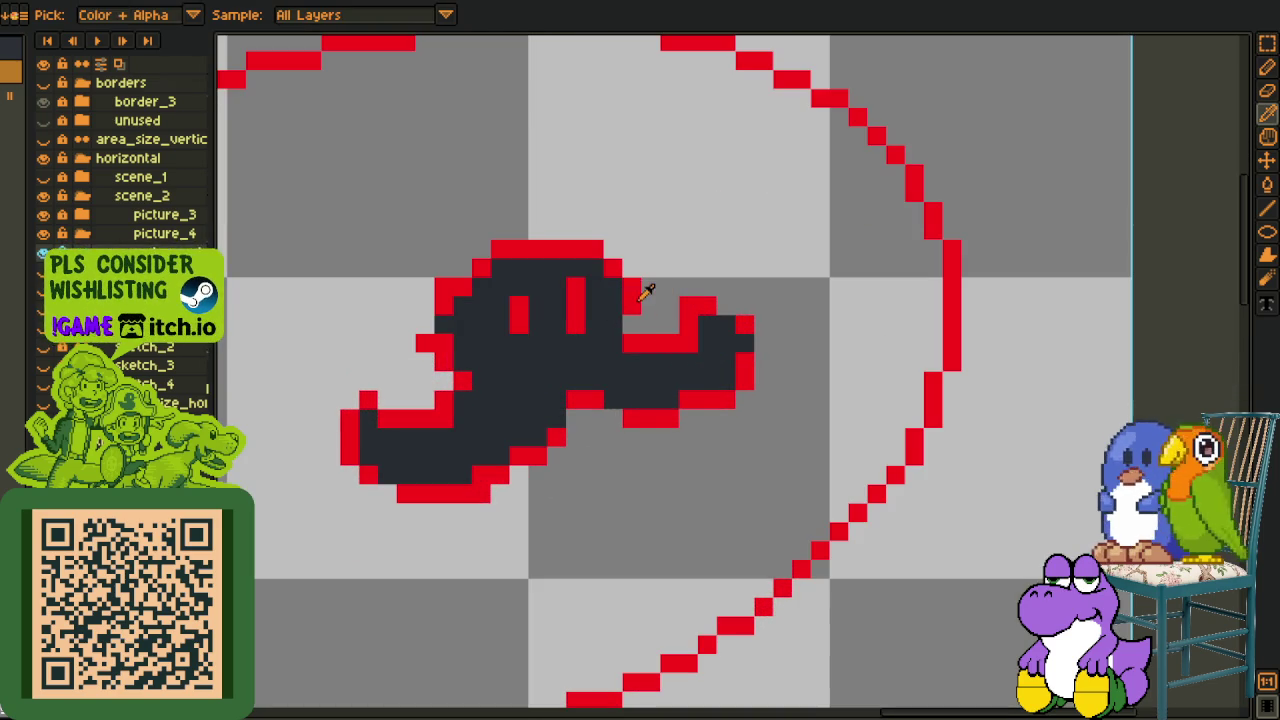
pyautogui.press('b')
pyautogui.click(632, 322)
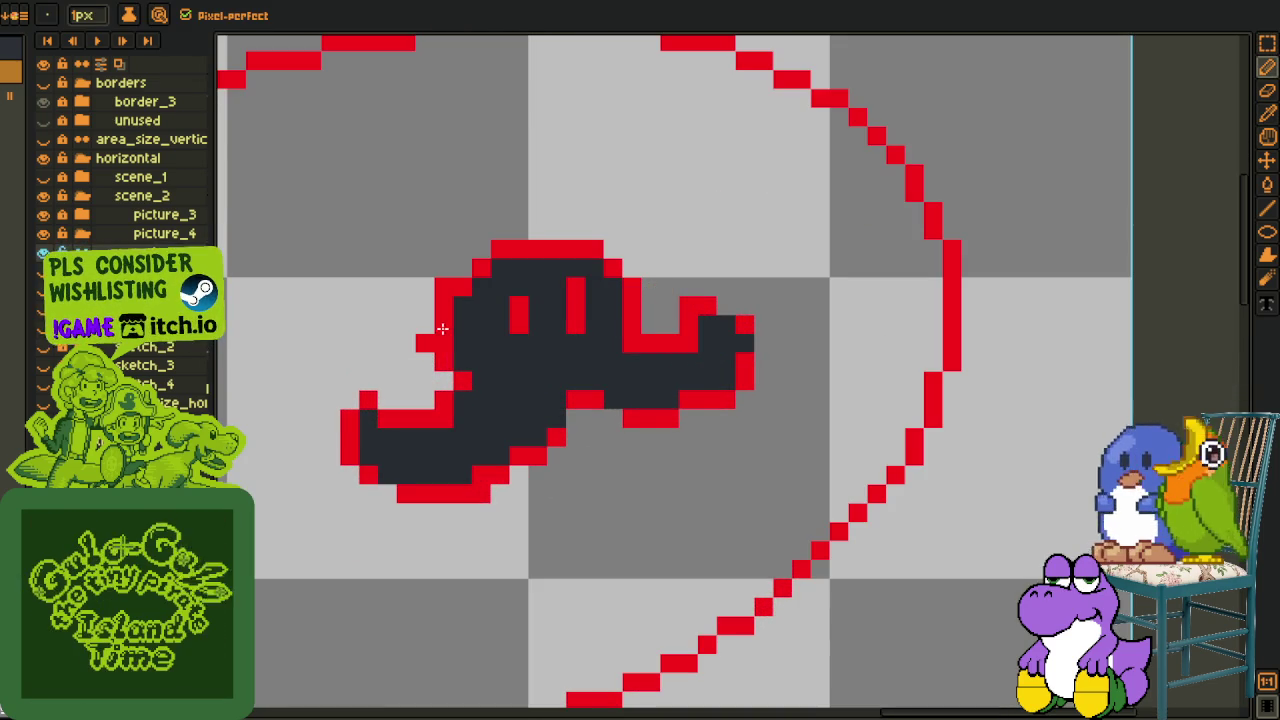
pyautogui.press('alt')
pyautogui.press('alt')
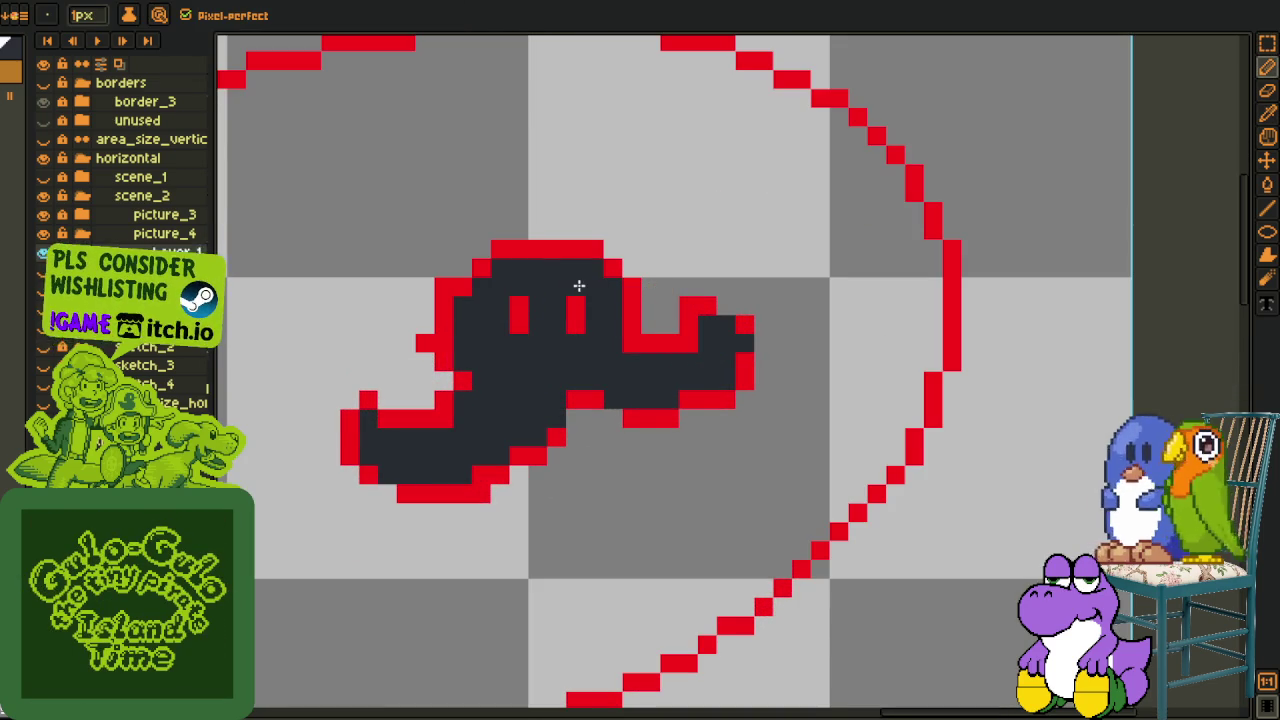
pyautogui.click(583, 327)
pyautogui.press('alt')
pyautogui.click(519, 342)
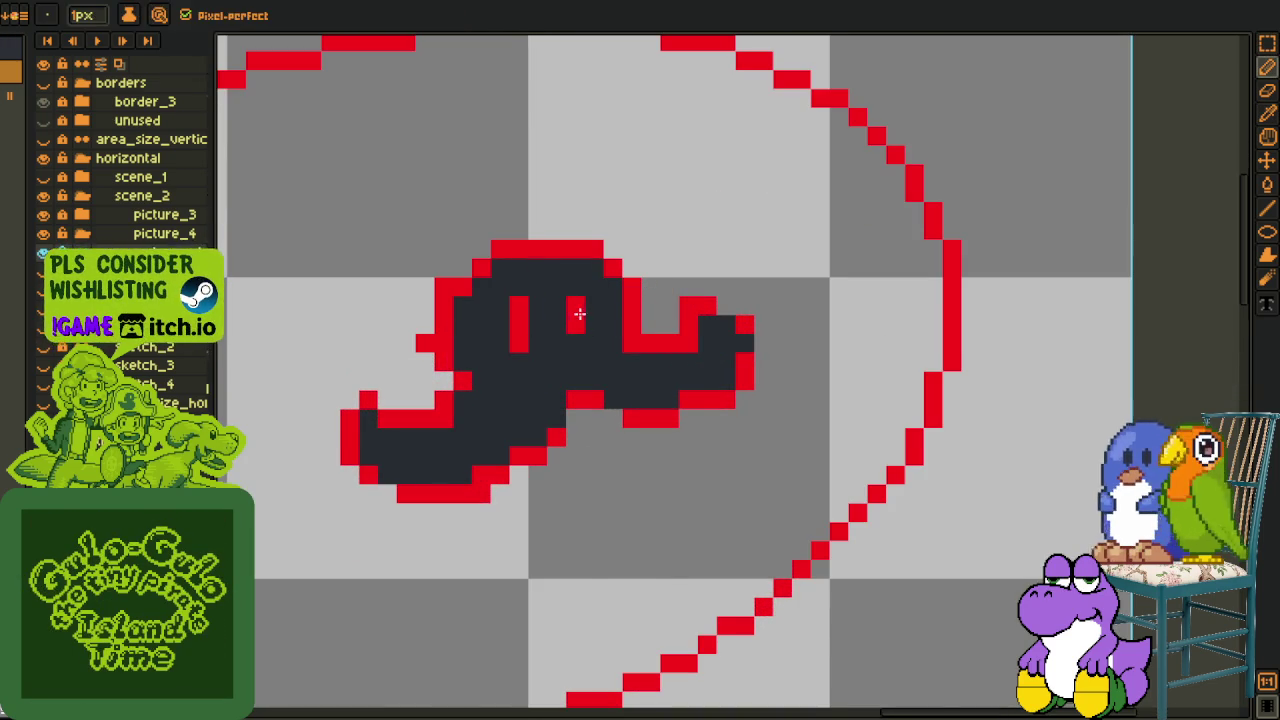
pyautogui.scroll(-3, 560, 310)
pyautogui.scroll(3, 594, 277)
pyautogui.press('alt')
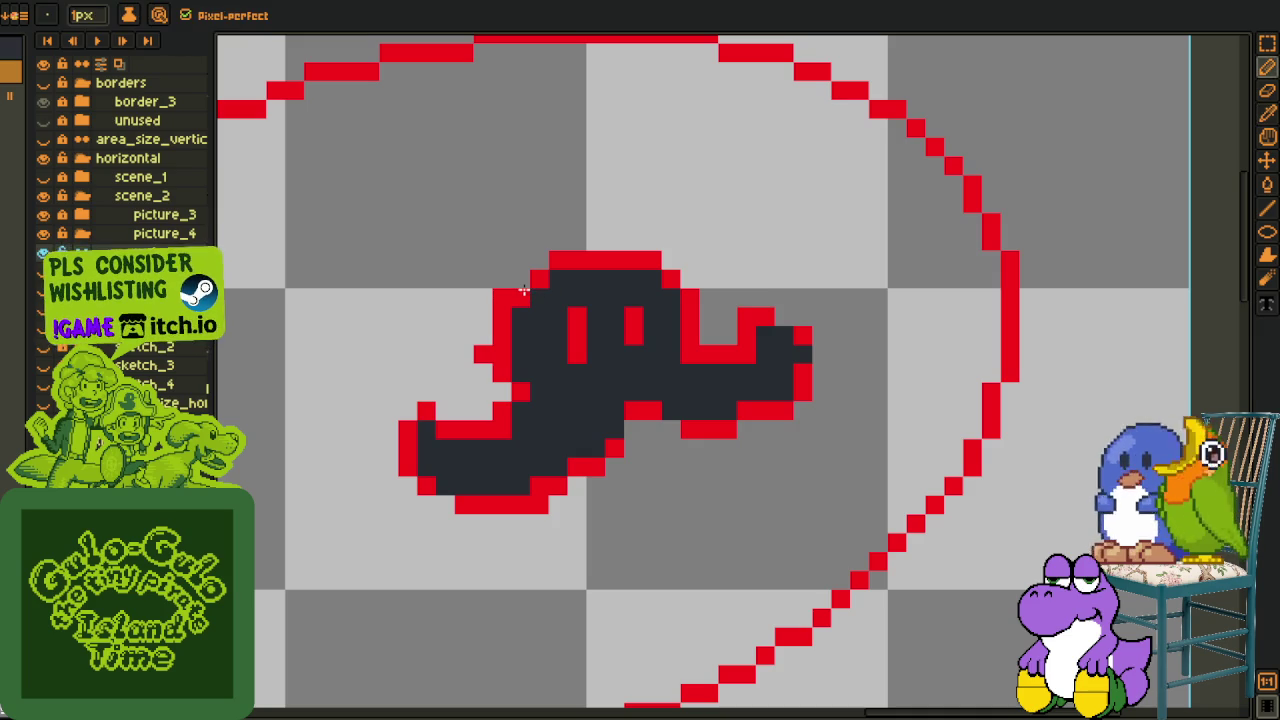
pyautogui.click(504, 354)
pyautogui.press('alt')
pyautogui.press('alt')
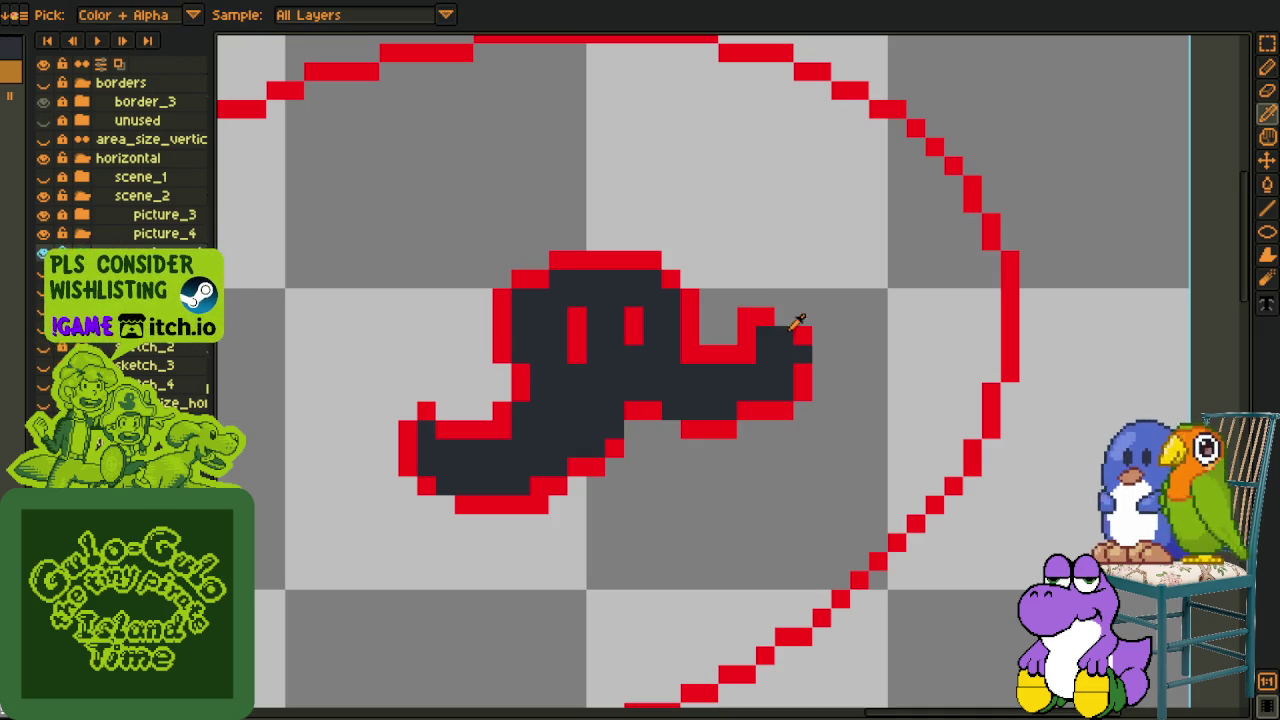
pyautogui.keyDown('alt'); pyautogui.click(777, 313); pyautogui.keyUp('alt')
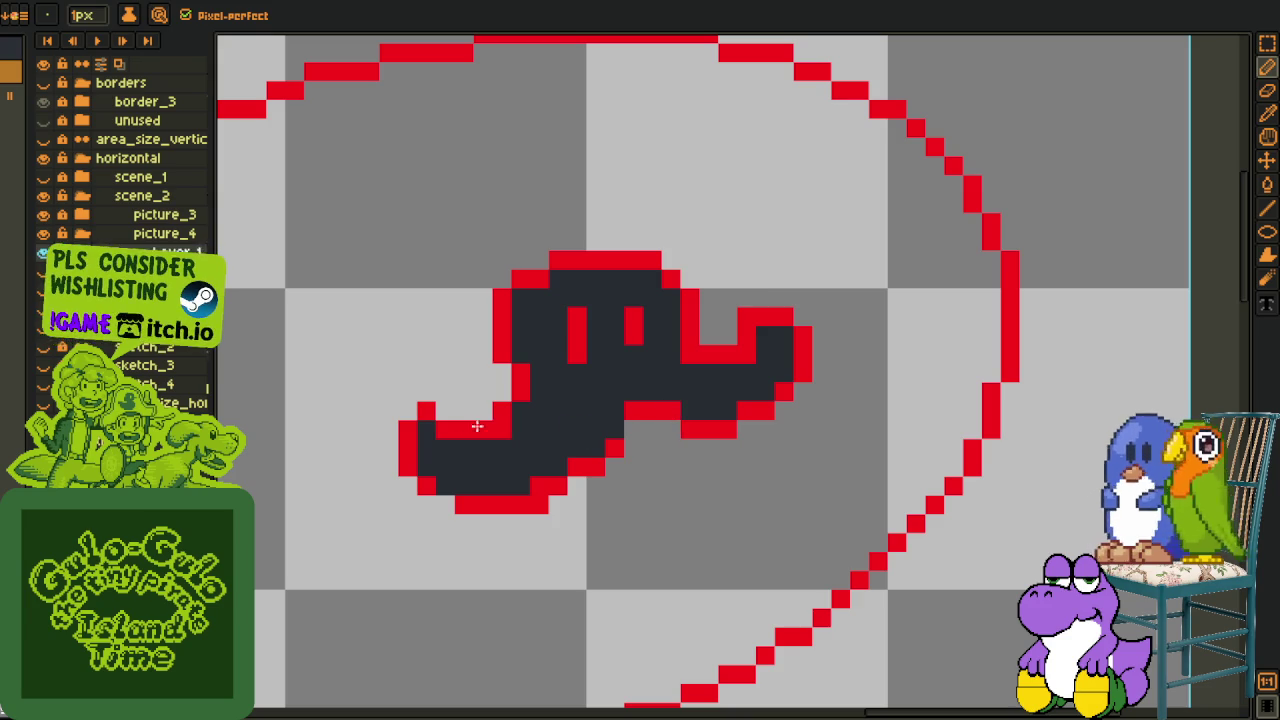
# Fill a light interior gap dark and turn stray dark edge pixels along the bottom red.
pyautogui.click(445, 429)
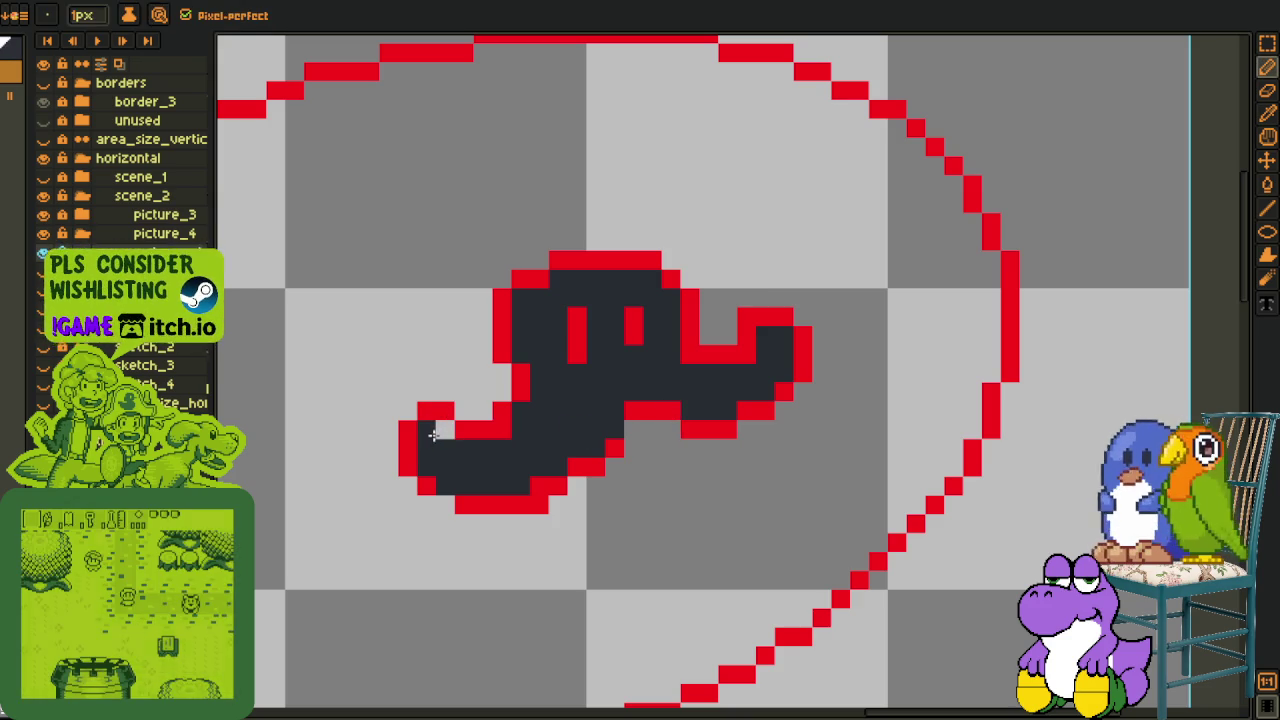
pyautogui.keyDown('alt'); pyautogui.click(462, 498); pyautogui.keyUp('alt')
pyautogui.click(501, 485)
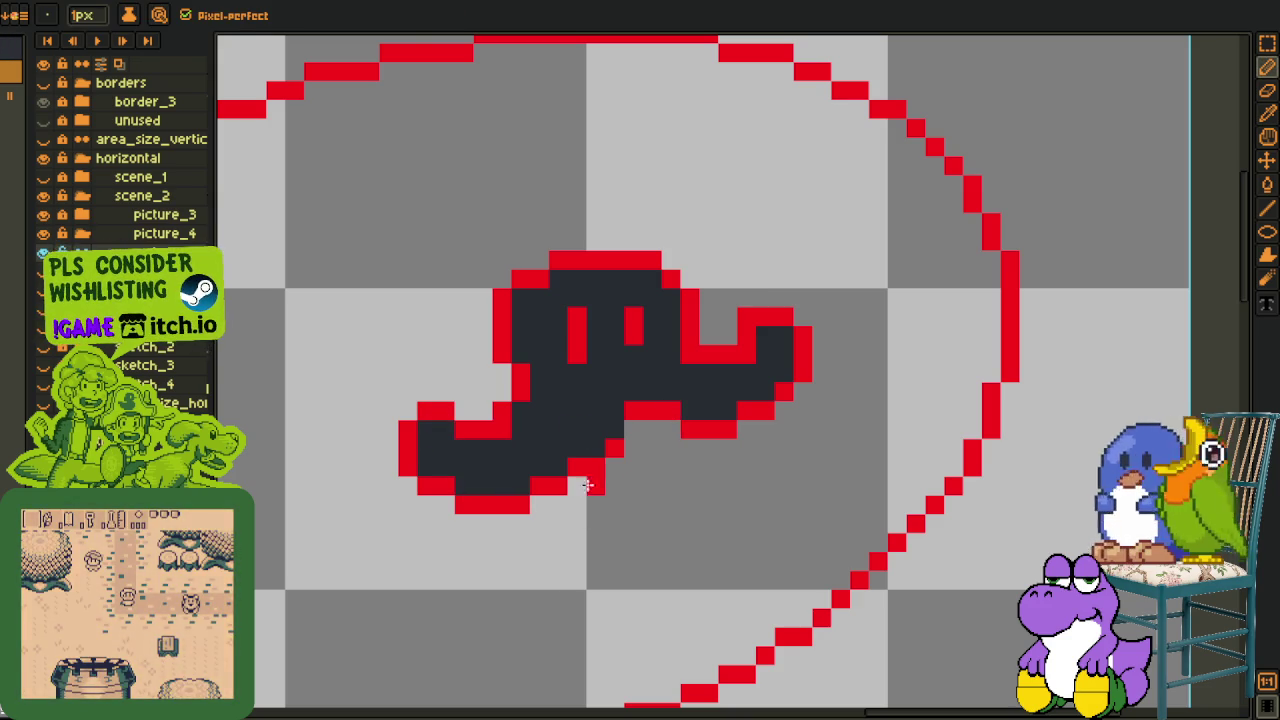
pyautogui.scroll(2, 615, 426)
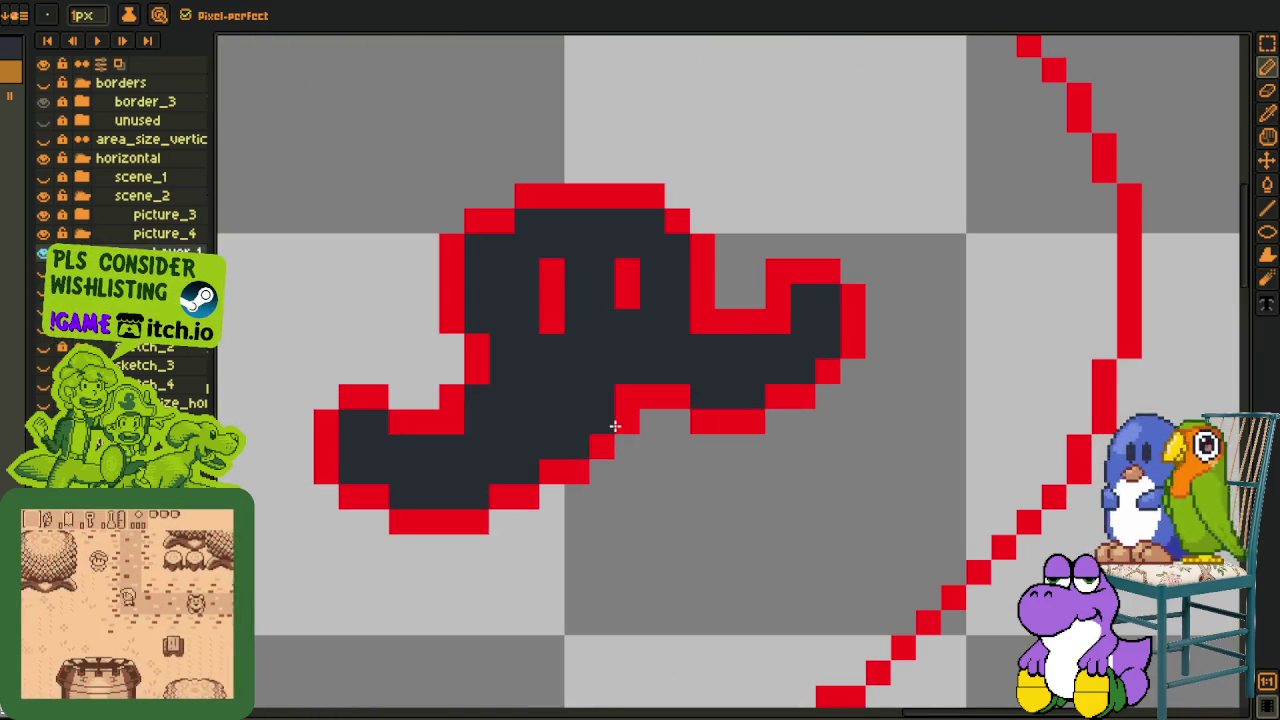
pyautogui.click(580, 448)
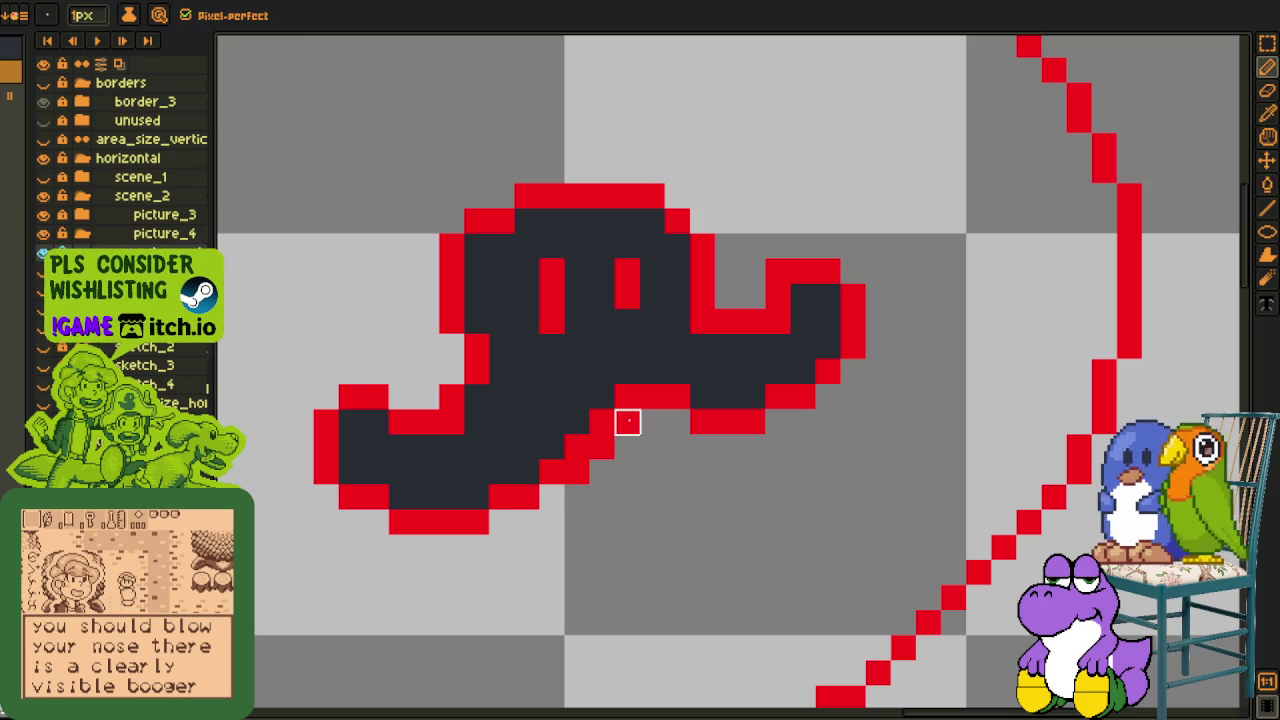
pyautogui.scroll(-3, 577, 471)
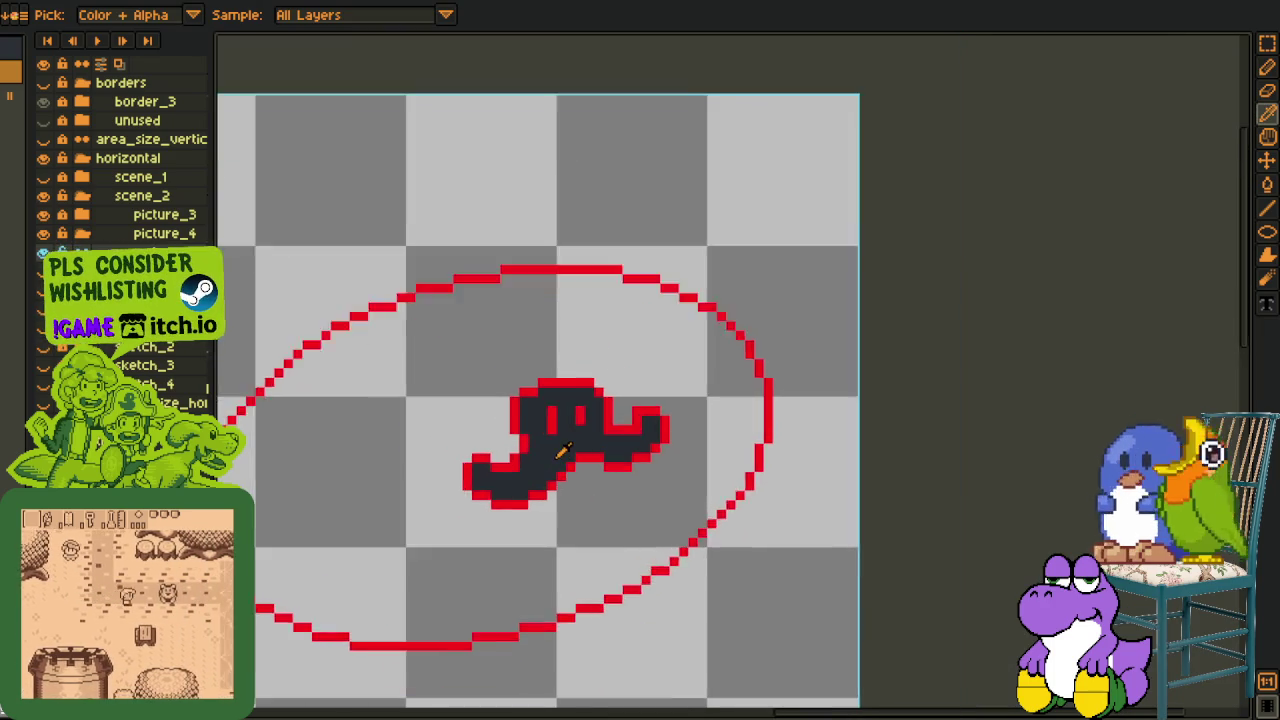
pyautogui.scroll(3, 563, 452)
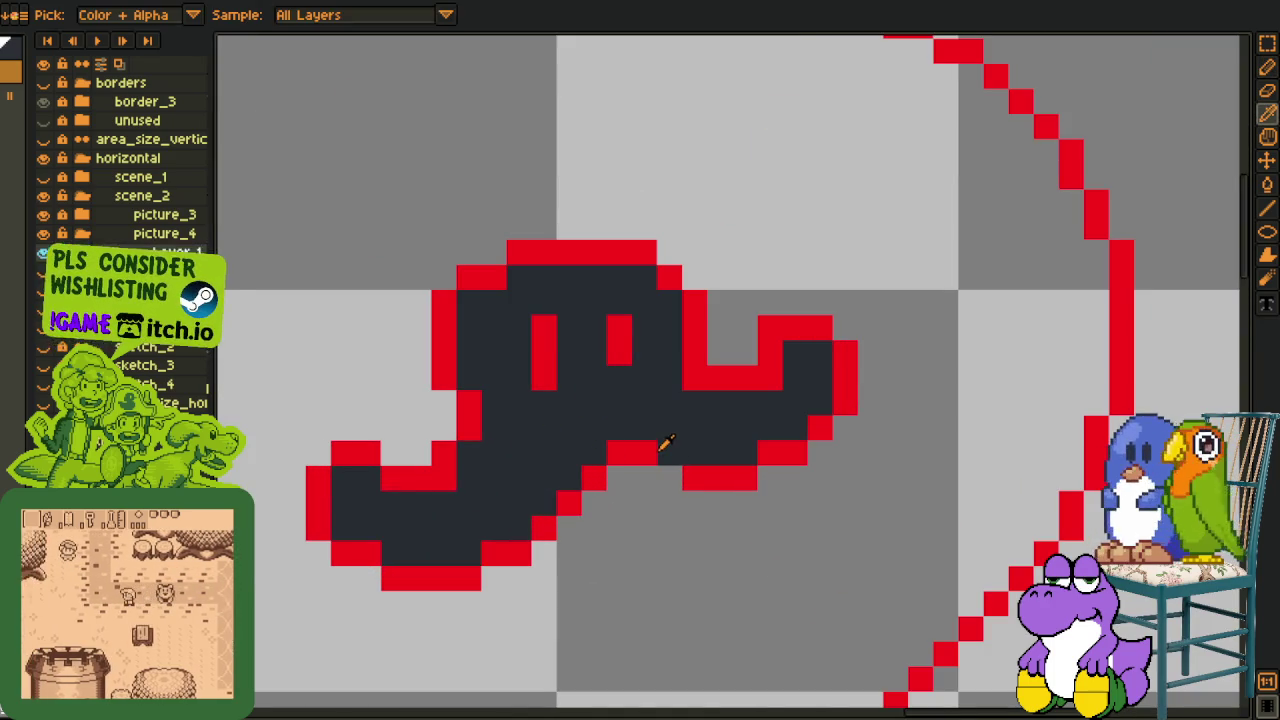
pyautogui.scroll(-3, 666, 471)
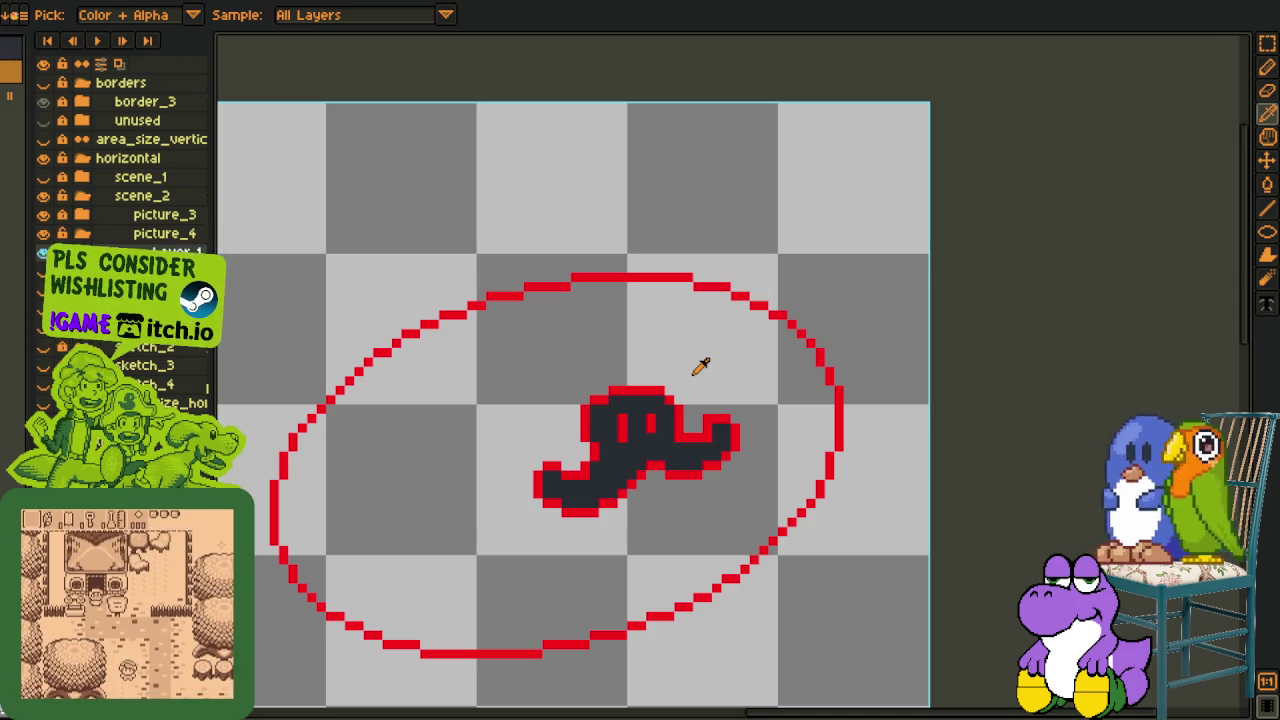
# Bucket-fill the dark mustache interior with purple inside its red outline.
pyautogui.press('g')
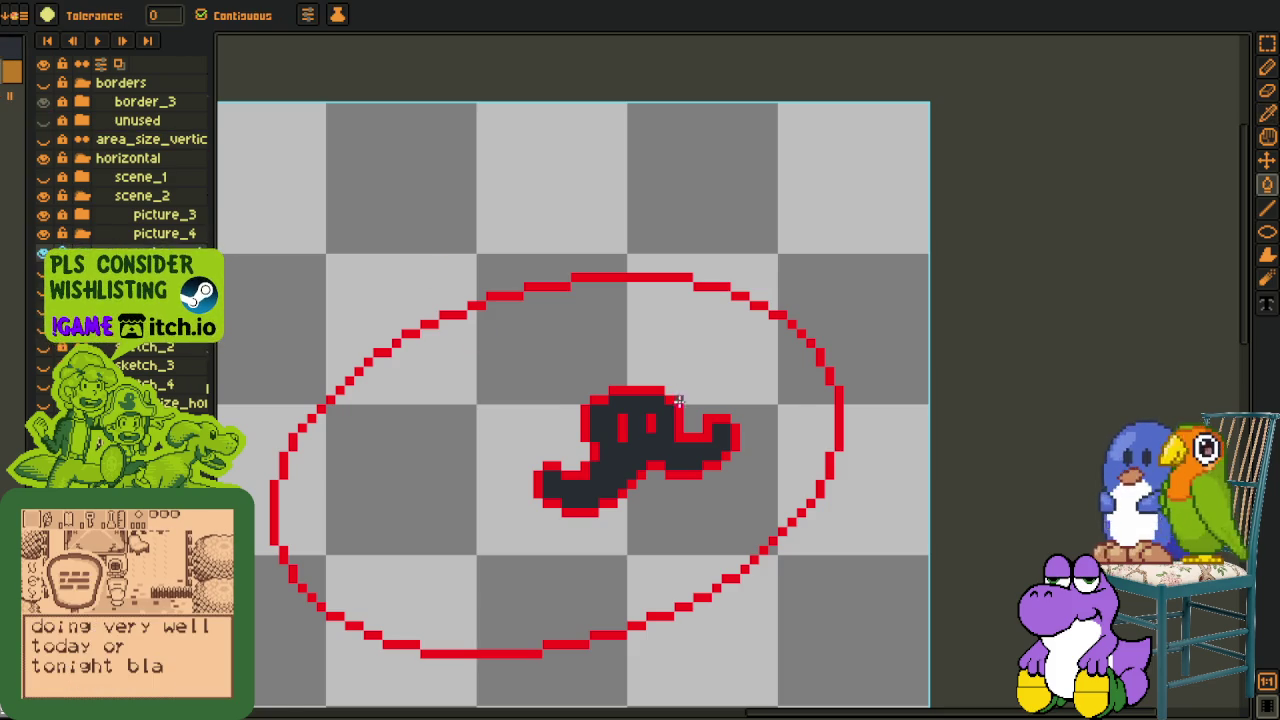
pyautogui.scroll(2, 612, 485)
pyautogui.click(608, 479)
pyautogui.scroll(-2, 608, 479)
pyautogui.press('o')
pyautogui.scroll(-1, 680, 420)
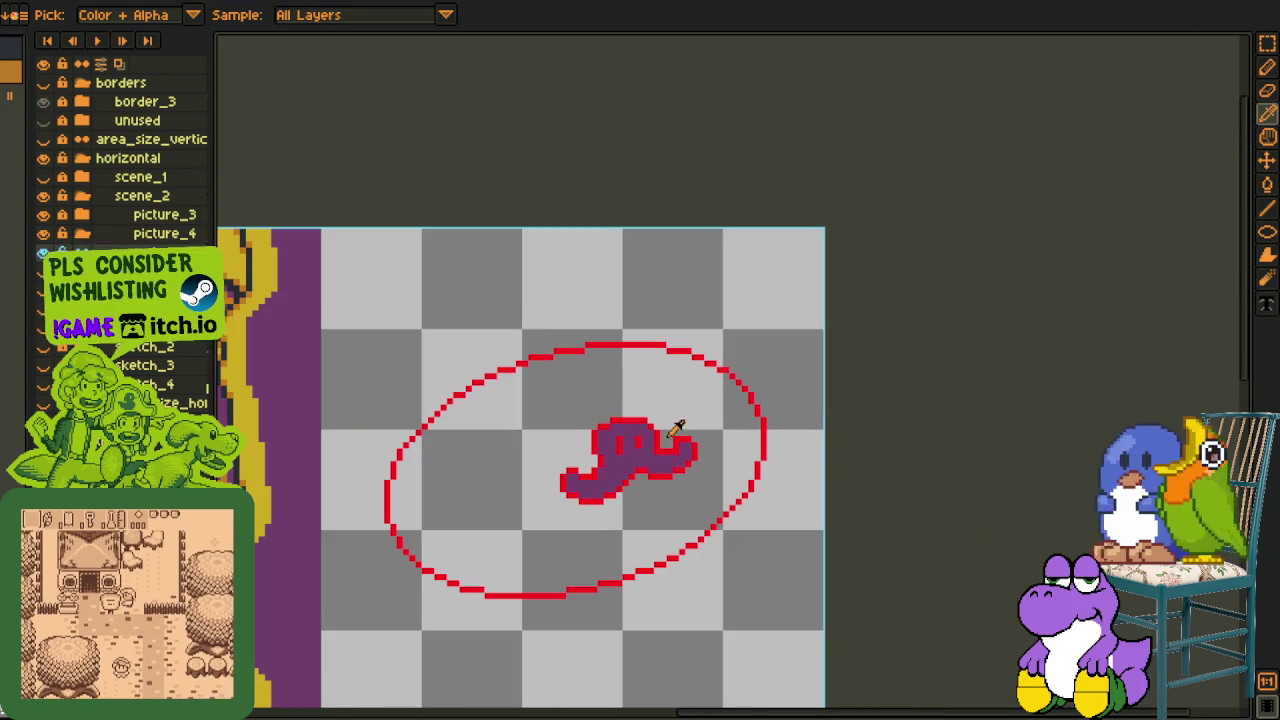
pyautogui.scroll(1, 662, 471)
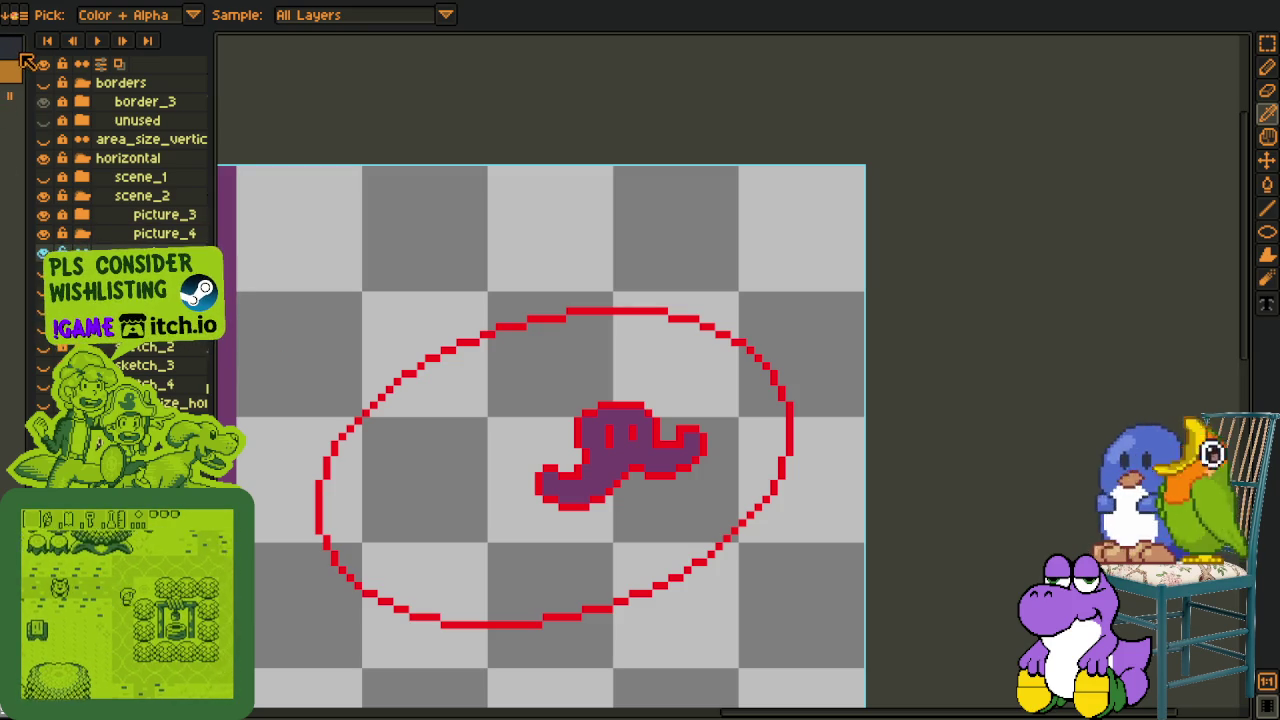
pyautogui.scroll(1, 450, 423)
# Draw a dark eyebrow outline with the Pencil up-left of the mustache.
pyautogui.press('b')
pyautogui.scroll(5, 450, 423)
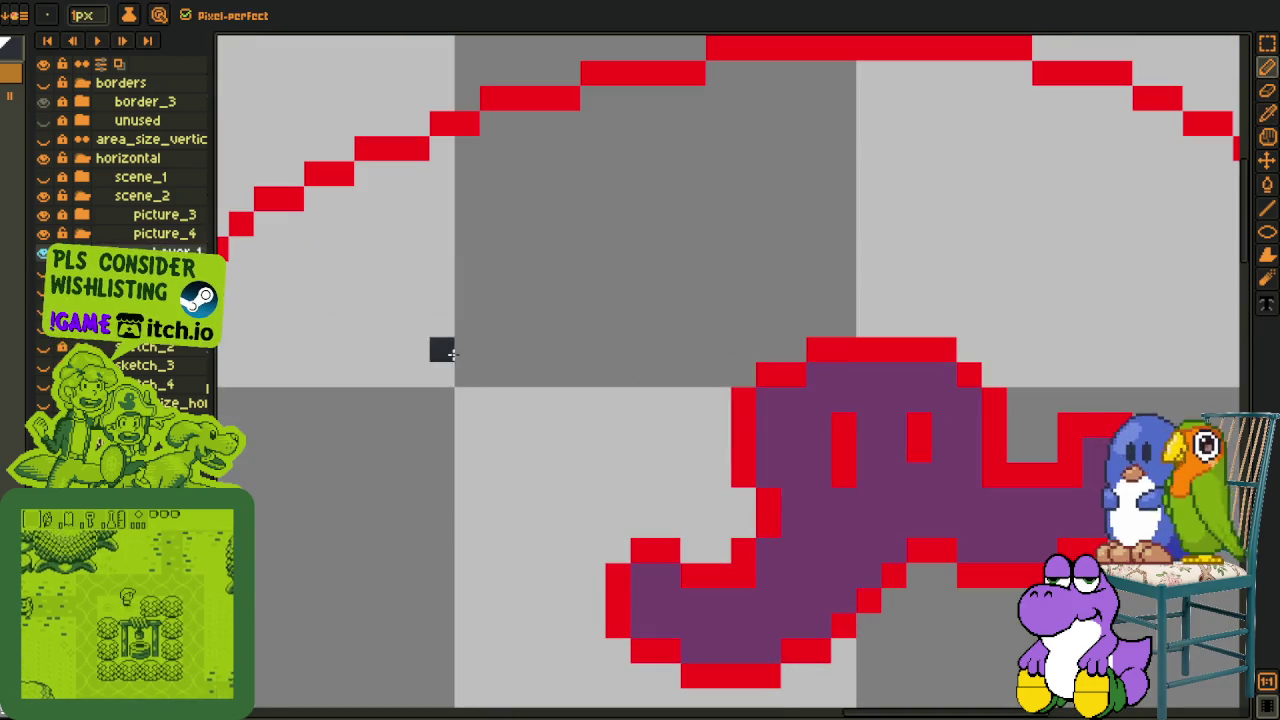
pyautogui.moveTo(416, 425); pyautogui.dragTo(555, 348)
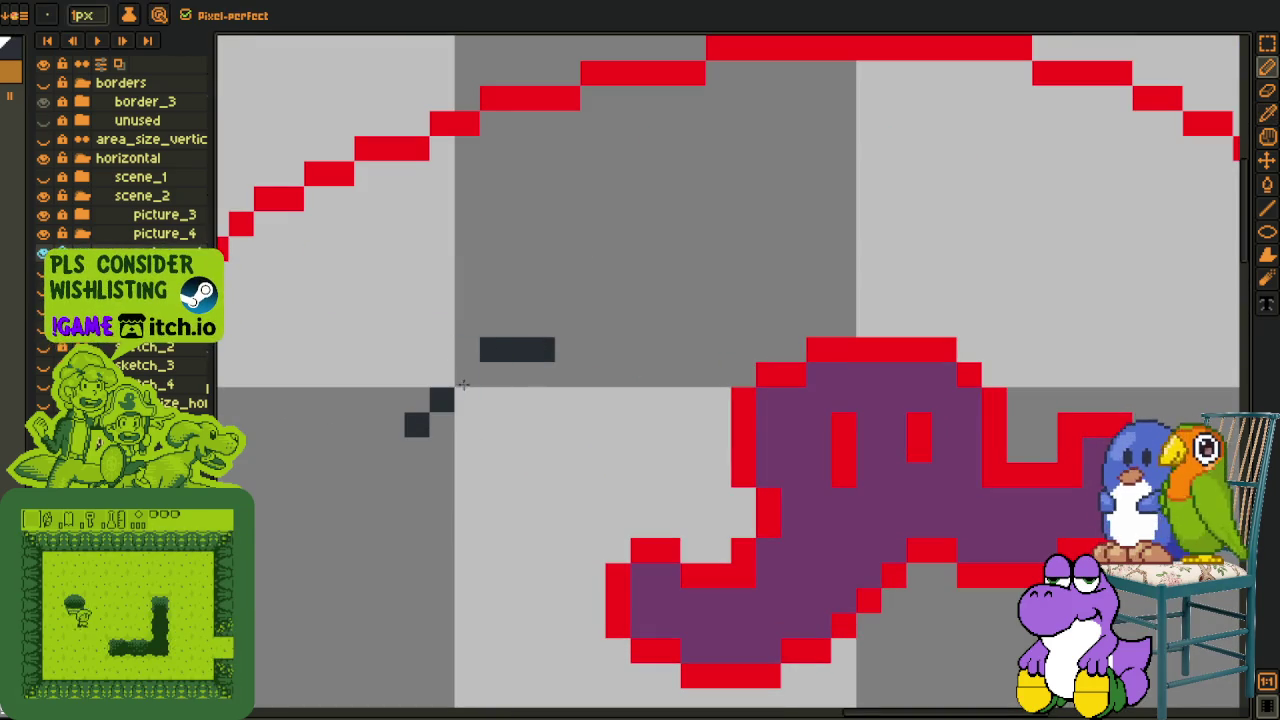
pyautogui.moveTo(477, 385)
pyautogui.mouseDown()
pyautogui.moveTo(475, 354)
pyautogui.moveTo(549, 367)
pyautogui.moveTo(549, 349)
pyautogui.moveTo(591, 380)
pyautogui.moveTo(591, 368)
pyautogui.moveTo(593, 417)
pyautogui.moveTo(566, 449)
pyautogui.moveTo(517, 423)
pyautogui.moveTo(434, 468)
pyautogui.moveTo(410, 449)
pyautogui.moveTo(424, 396)
pyautogui.mouseUp()
pyautogui.scroll(-5, 505, 395)
pyautogui.scroll(4, 505, 395)
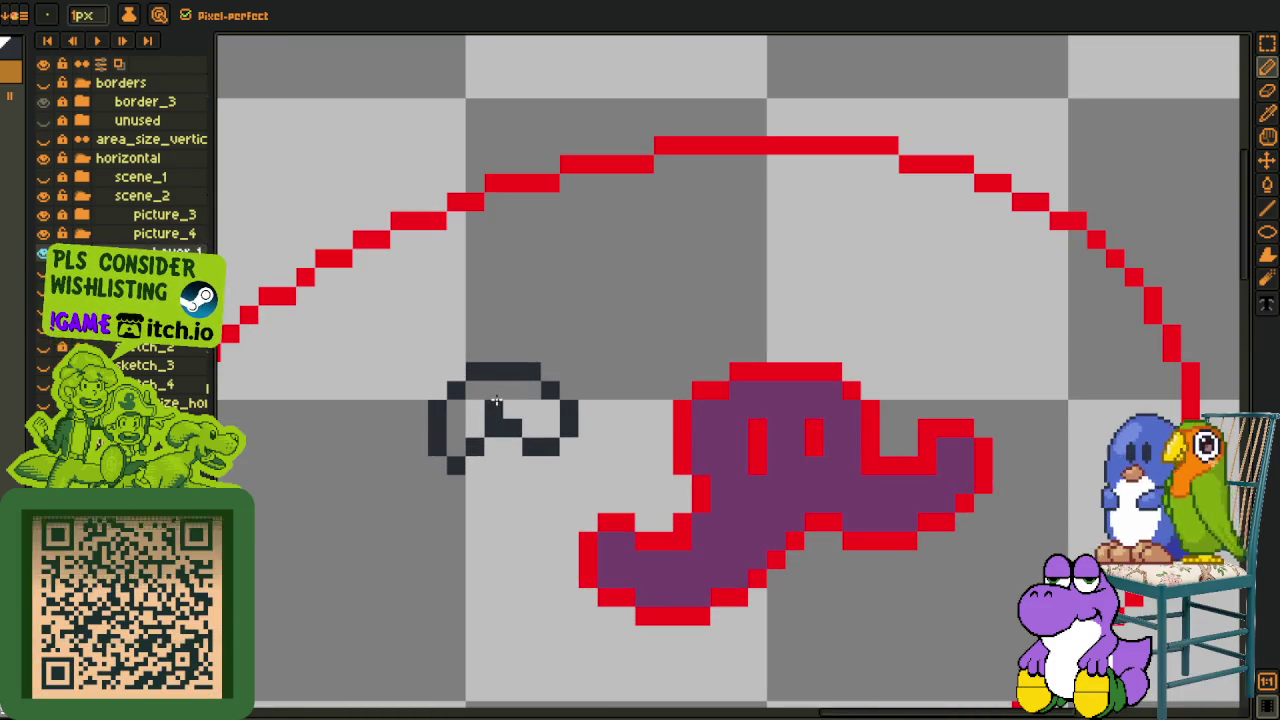
pyautogui.scroll(-2, 510, 390)
pyautogui.scroll(-2, 500, 388)
pyautogui.scroll(2, 490, 385)
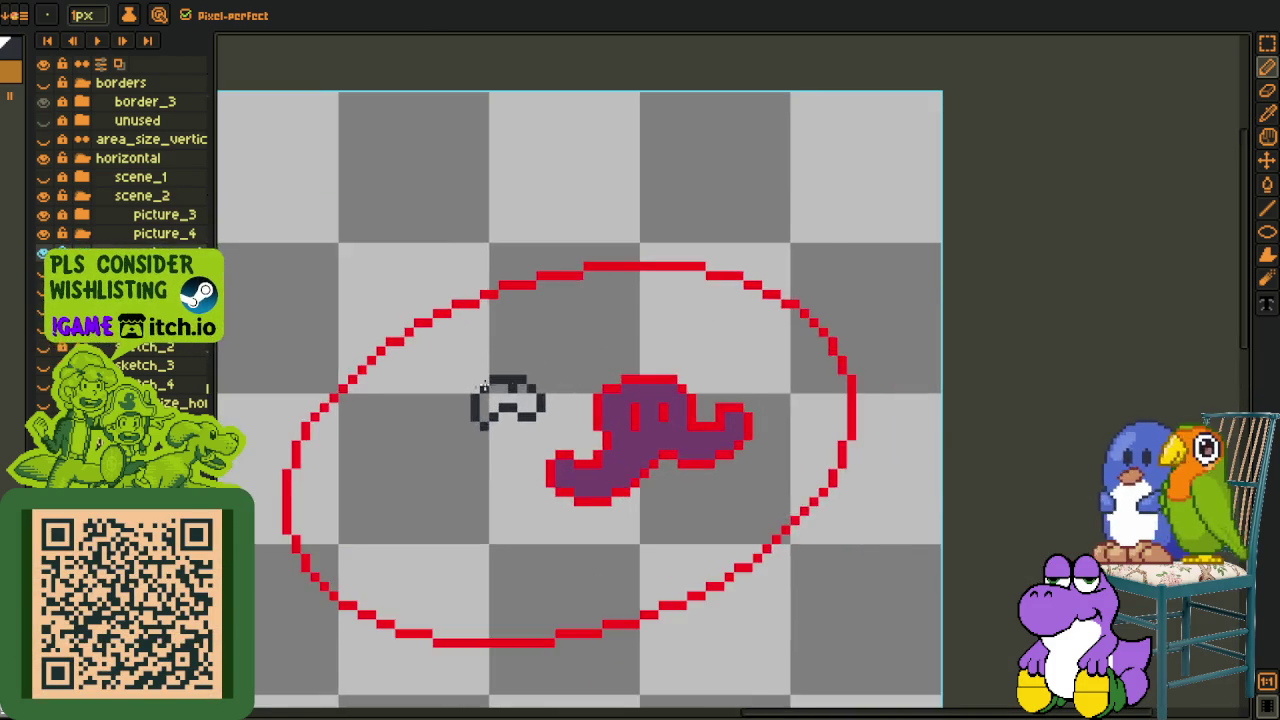
pyautogui.scroll(1, 475, 378)
# Fill the eyebrow purple, then select it and rotate it to a slight tilt.
pyautogui.press('m')
pyautogui.press('b')
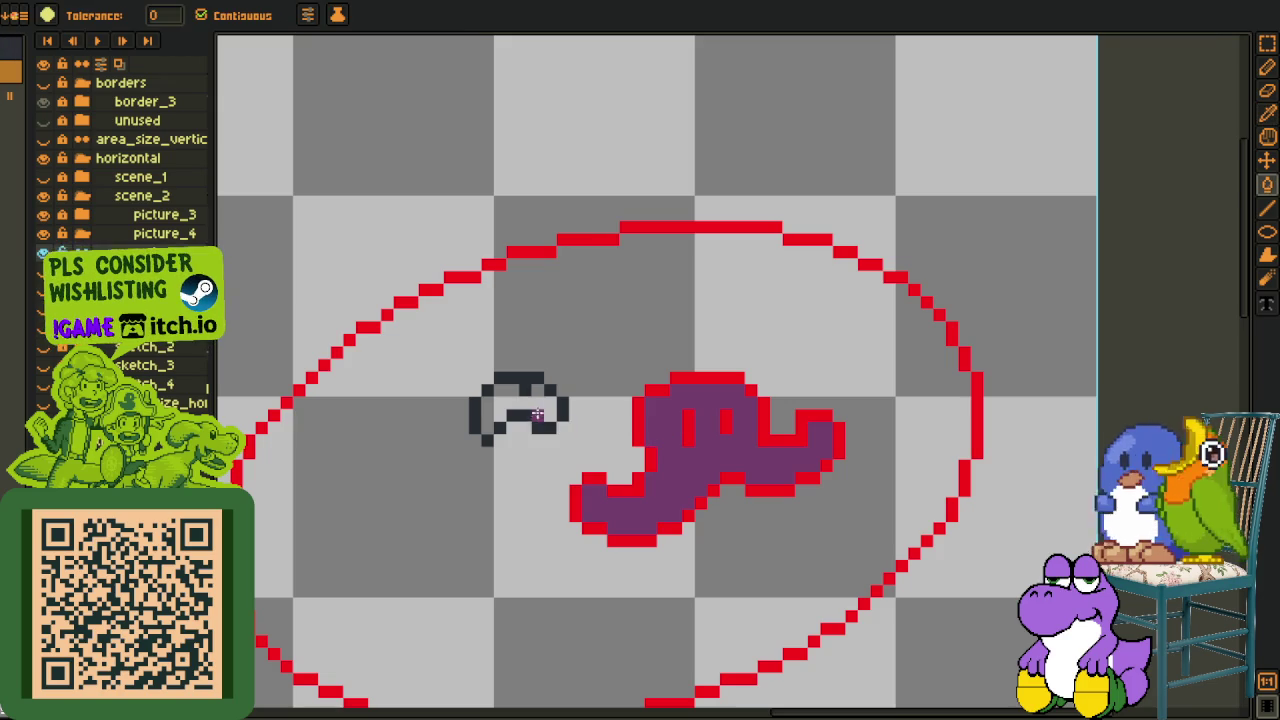
pyautogui.click(525, 410)
pyautogui.press('r')
pyautogui.moveTo(462, 368)
pyautogui.mouseDown()
pyautogui.moveTo(553, 443)
pyautogui.moveTo(625, 468)
pyautogui.mouseUp()
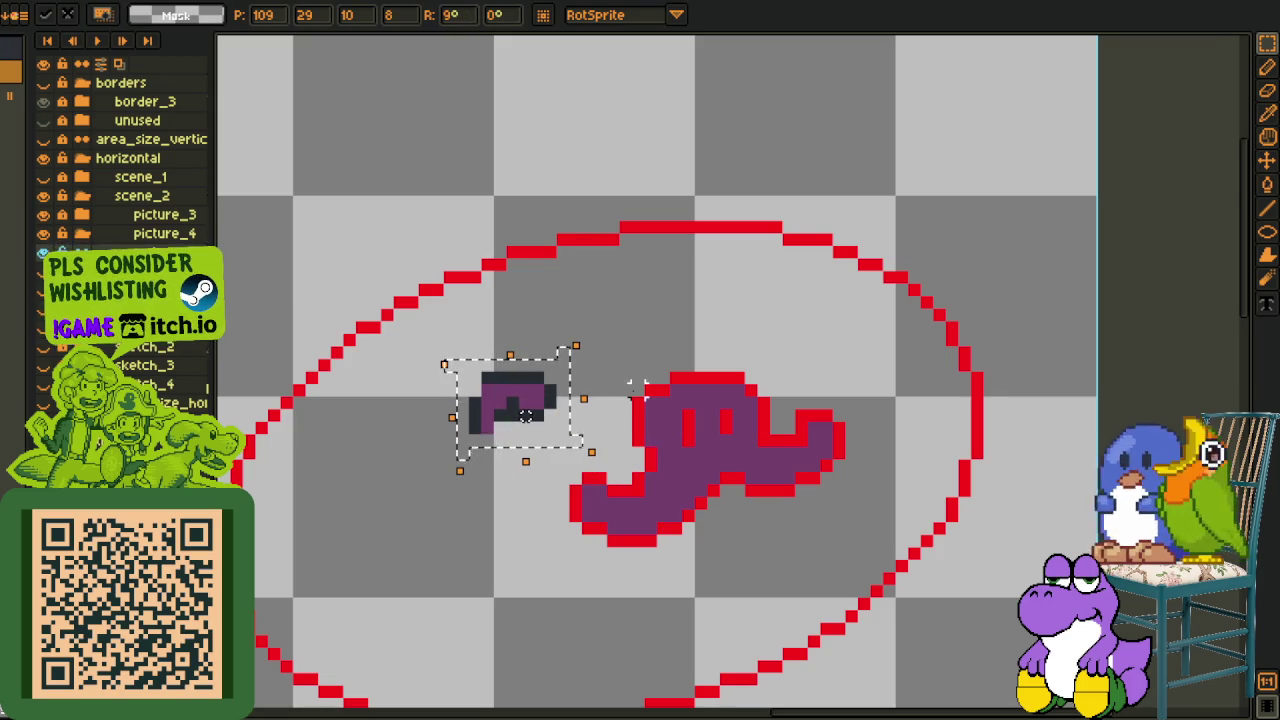
pyautogui.press('Return')
pyautogui.hotkey('ctrl', 'd')
# Nudge the eyebrow's right part up one pixel and touch up its pixels.
pyautogui.scroll(-2, 530, 400)
pyautogui.scroll(1, 535, 385)
pyautogui.scroll(1, 541, 366)
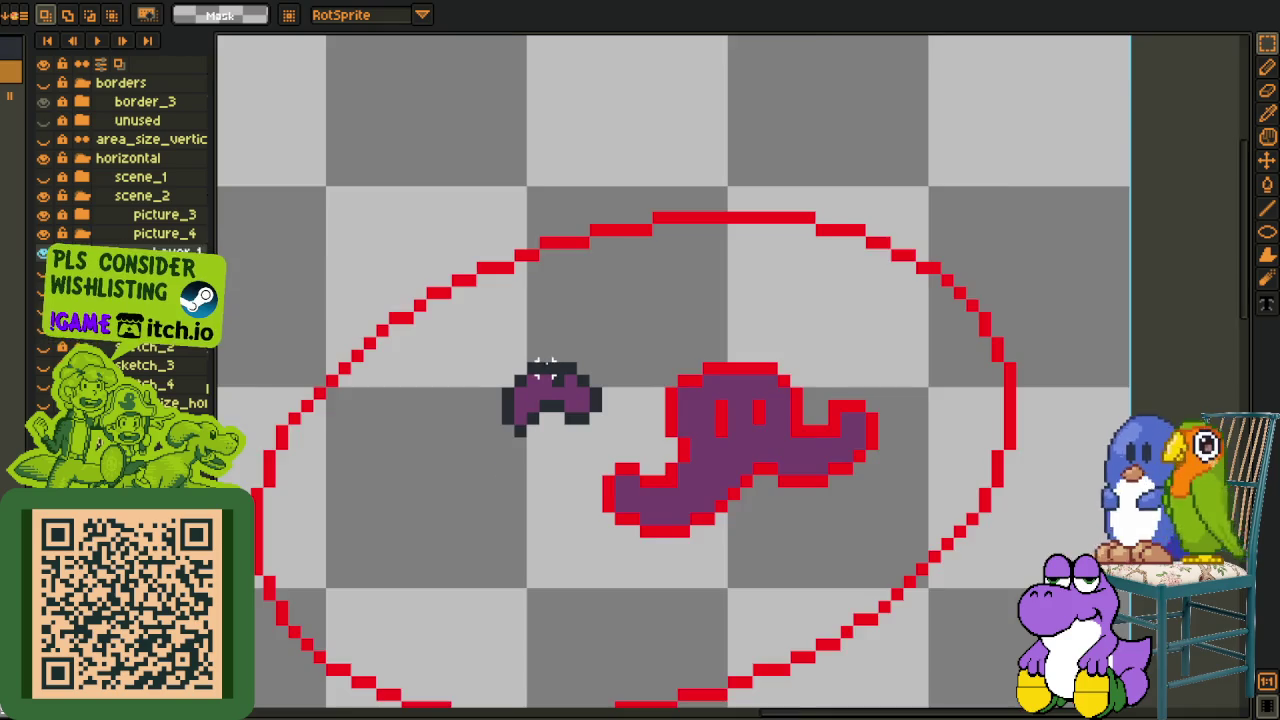
pyautogui.scroll(1, 545, 368)
pyautogui.moveTo(570, 378); pyautogui.dragTo(646, 471)
pyautogui.press('Up')
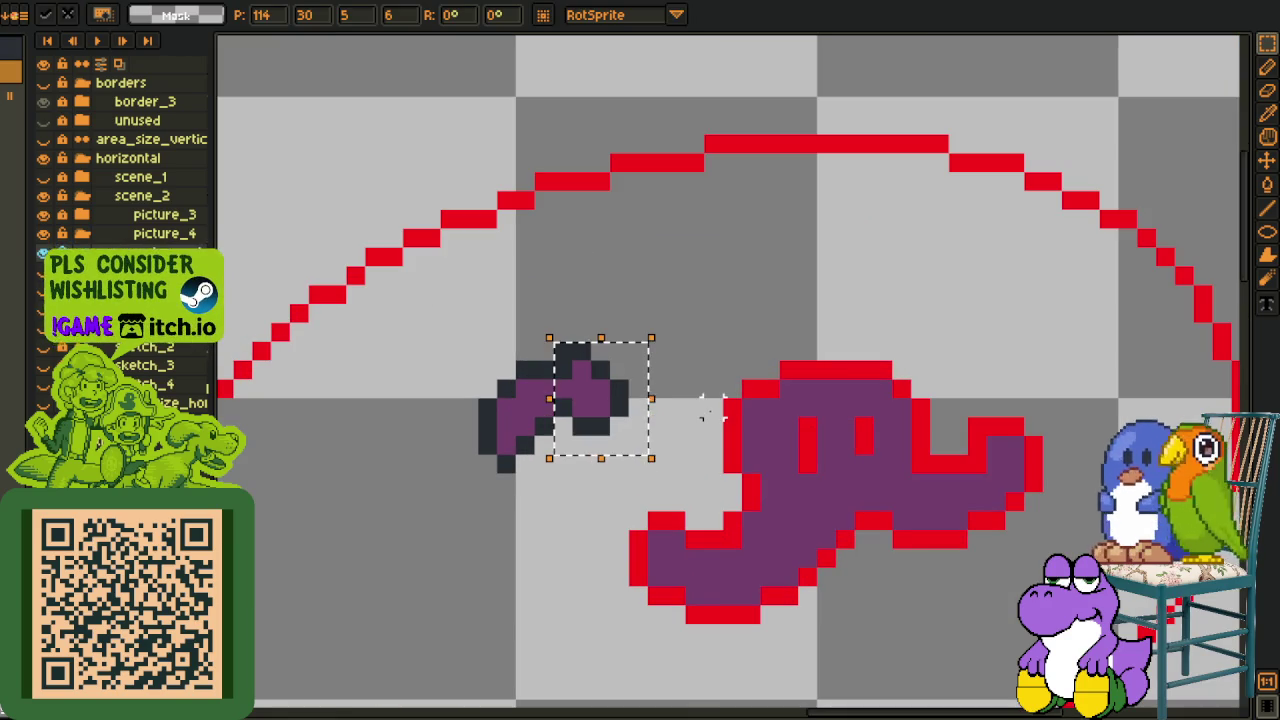
pyautogui.press('b')
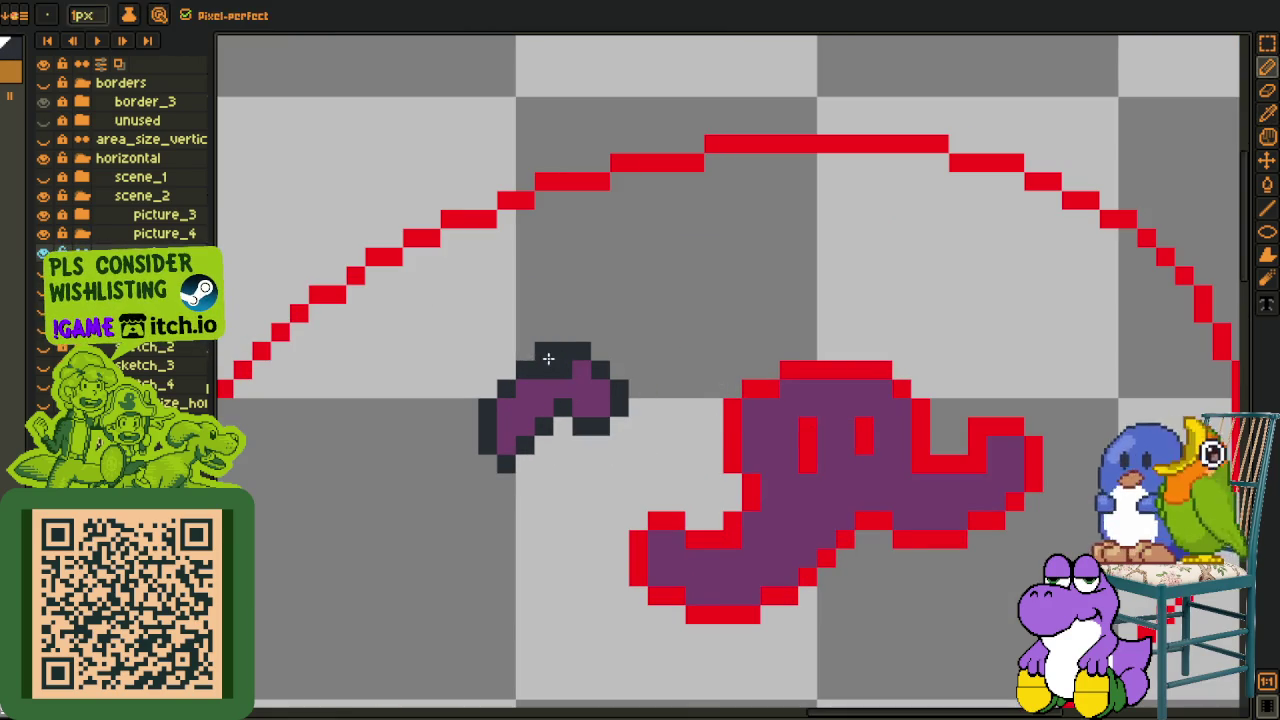
pyautogui.click(544, 410)
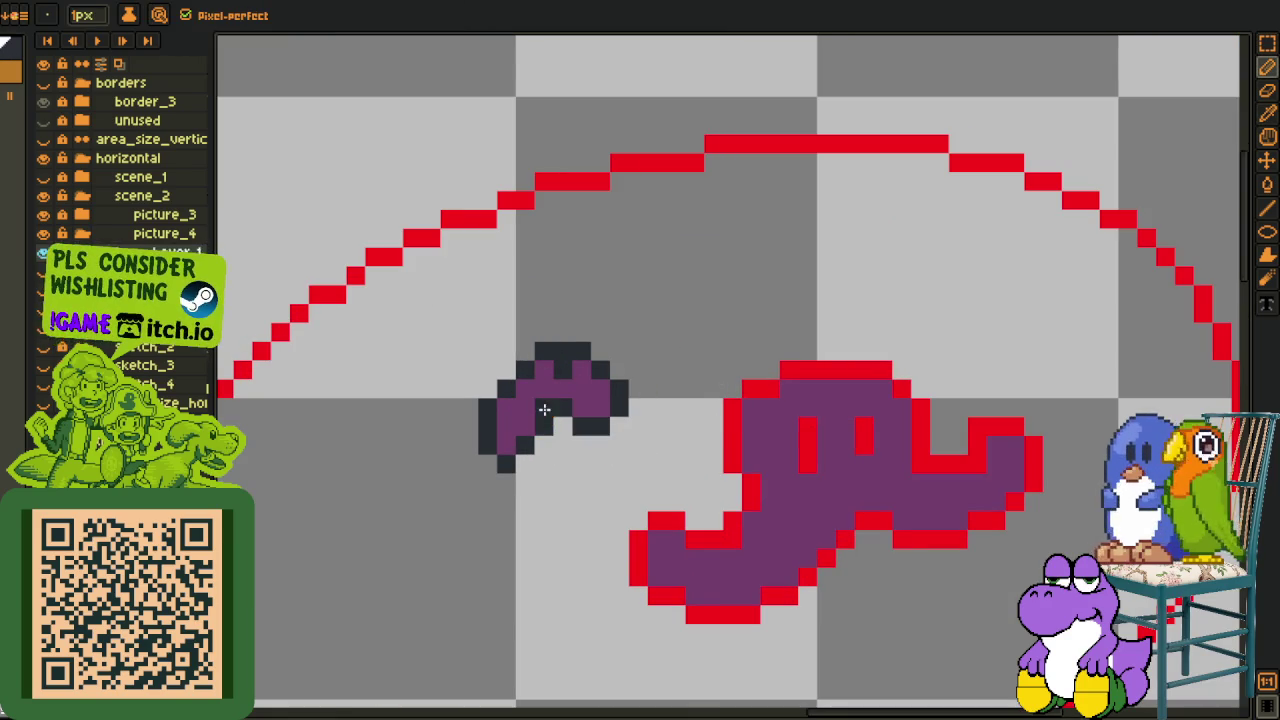
# Paint extra purple pixels onto the eyebrow, sampling colours from the canvas.
pyautogui.scroll(-3, 505, 449)
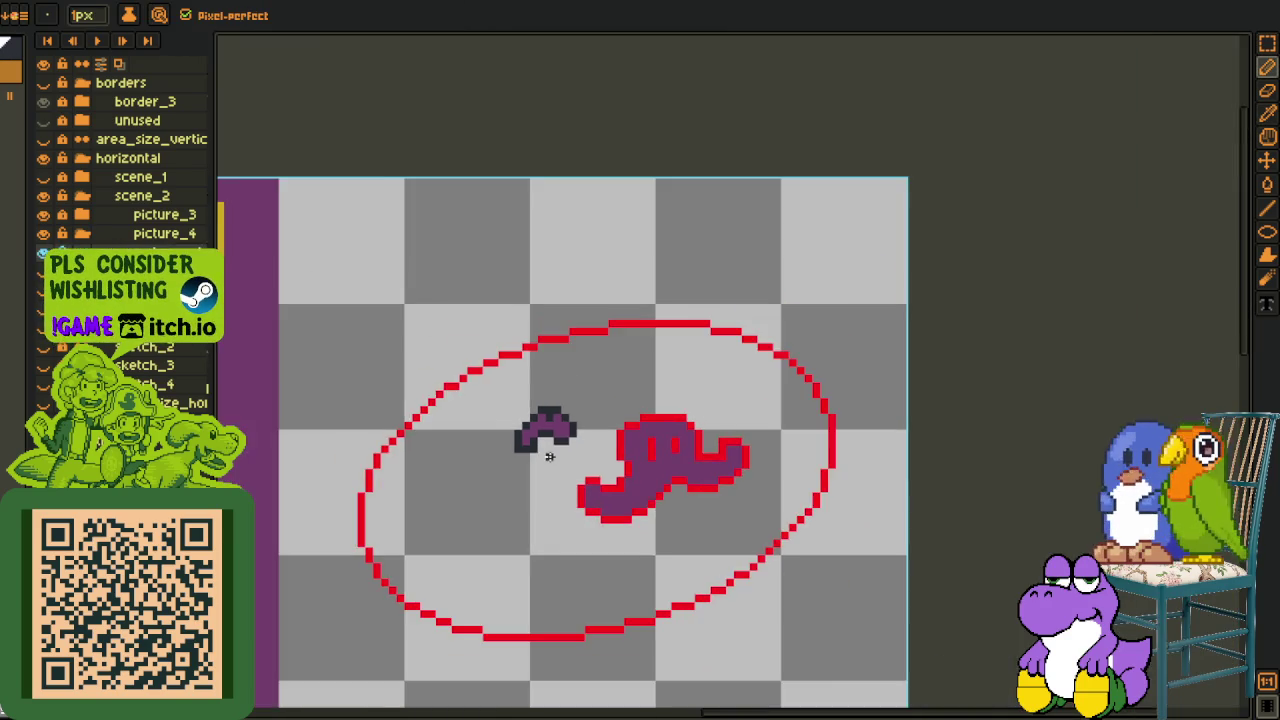
pyautogui.scroll(3, 520, 422)
pyautogui.press('alt')
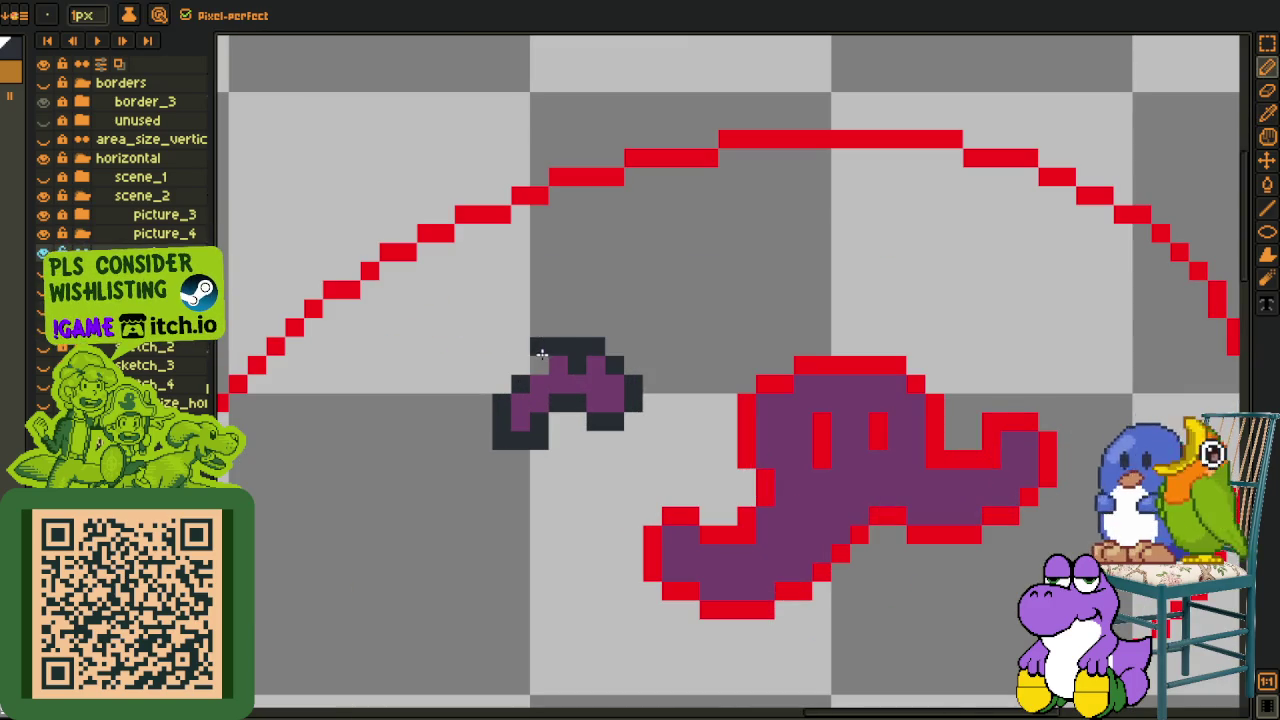
pyautogui.click(539, 365)
pyautogui.press('alt')
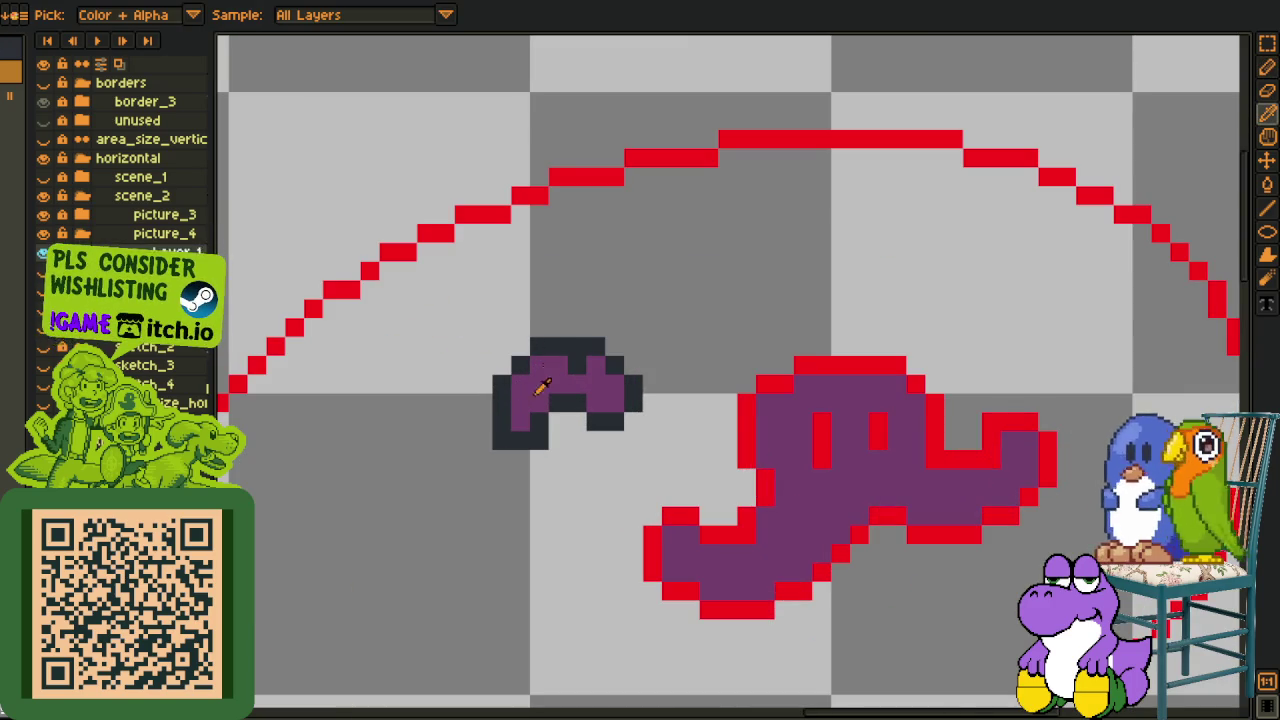
pyautogui.press('alt')
pyautogui.scroll(-3, 562, 427)
pyautogui.press('alt')
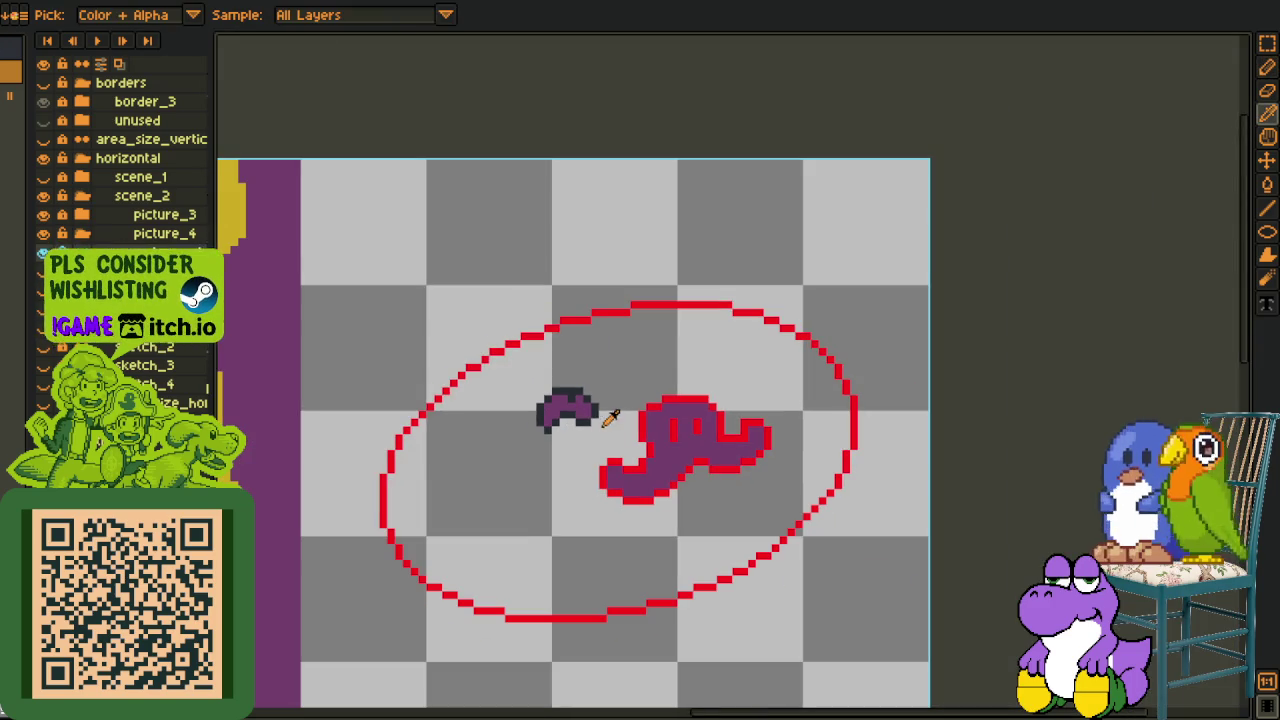
pyautogui.scroll(3, 578, 394)
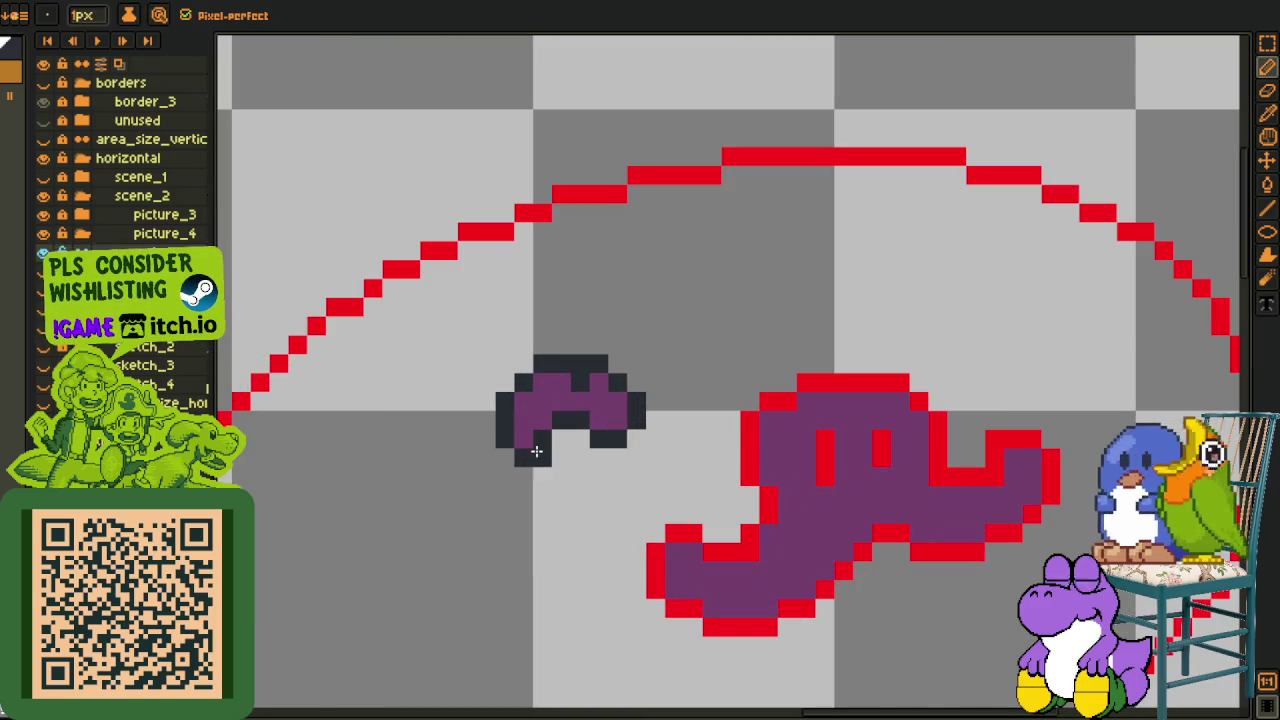
pyautogui.press('alt')
pyautogui.scroll(-3, 580, 400)
pyautogui.scroll(1, 589, 412)
pyautogui.scroll(2, 589, 412)
# Reselect the finished eyebrow with a rectangular marquee.
pyautogui.press('m')
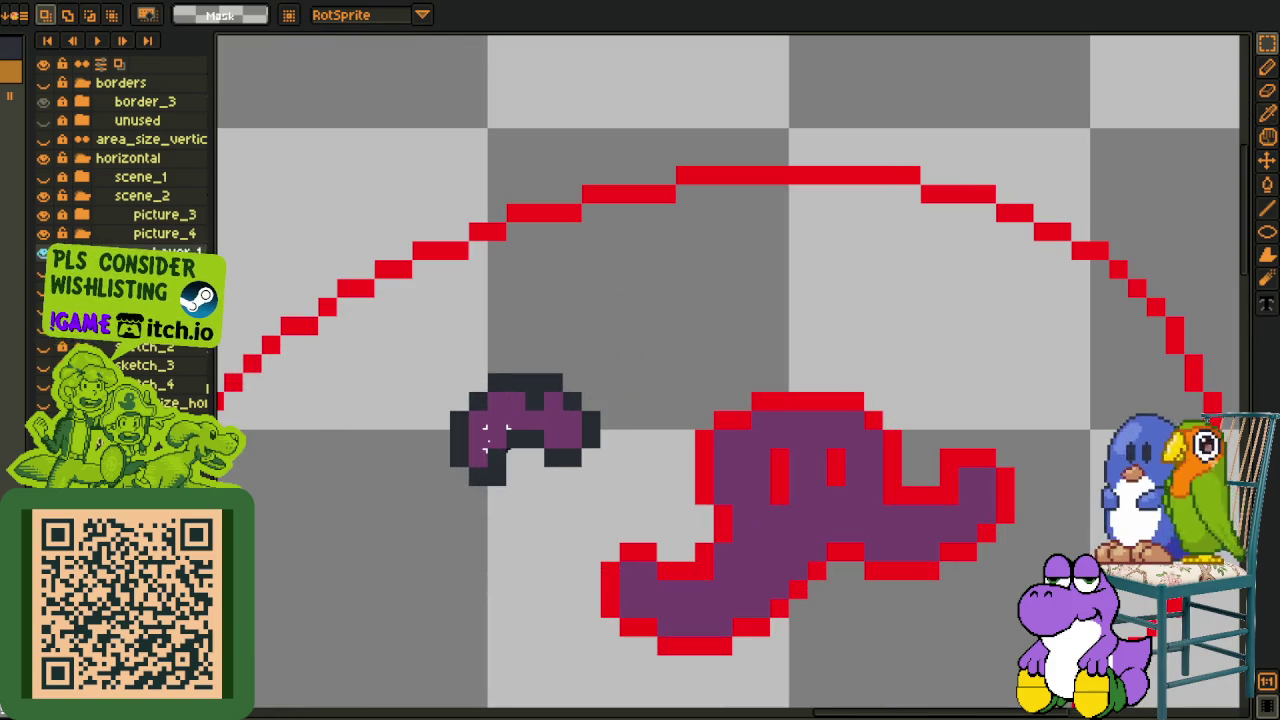
pyautogui.moveTo(500, 428); pyautogui.dragTo(588, 470)
pyautogui.hotkey('ctrl', 'd')
pyautogui.press('g')
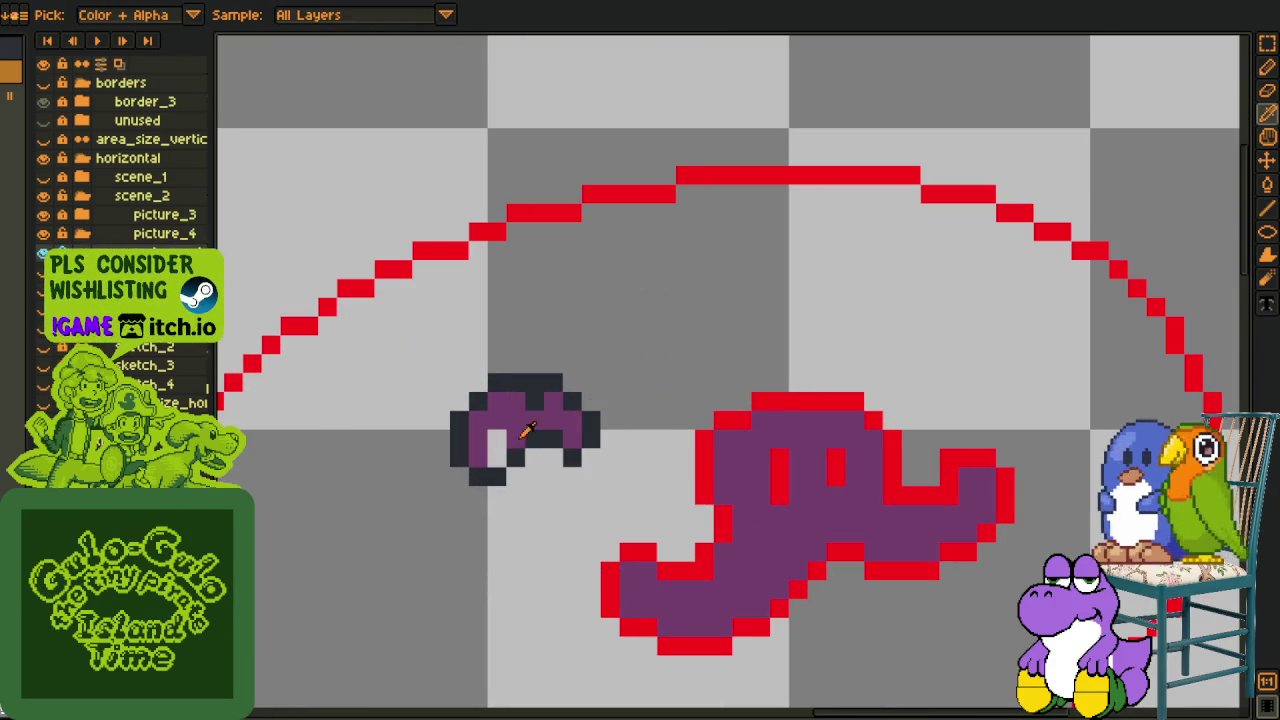
pyautogui.scroll(-3, 516, 441)
pyautogui.press('alt')
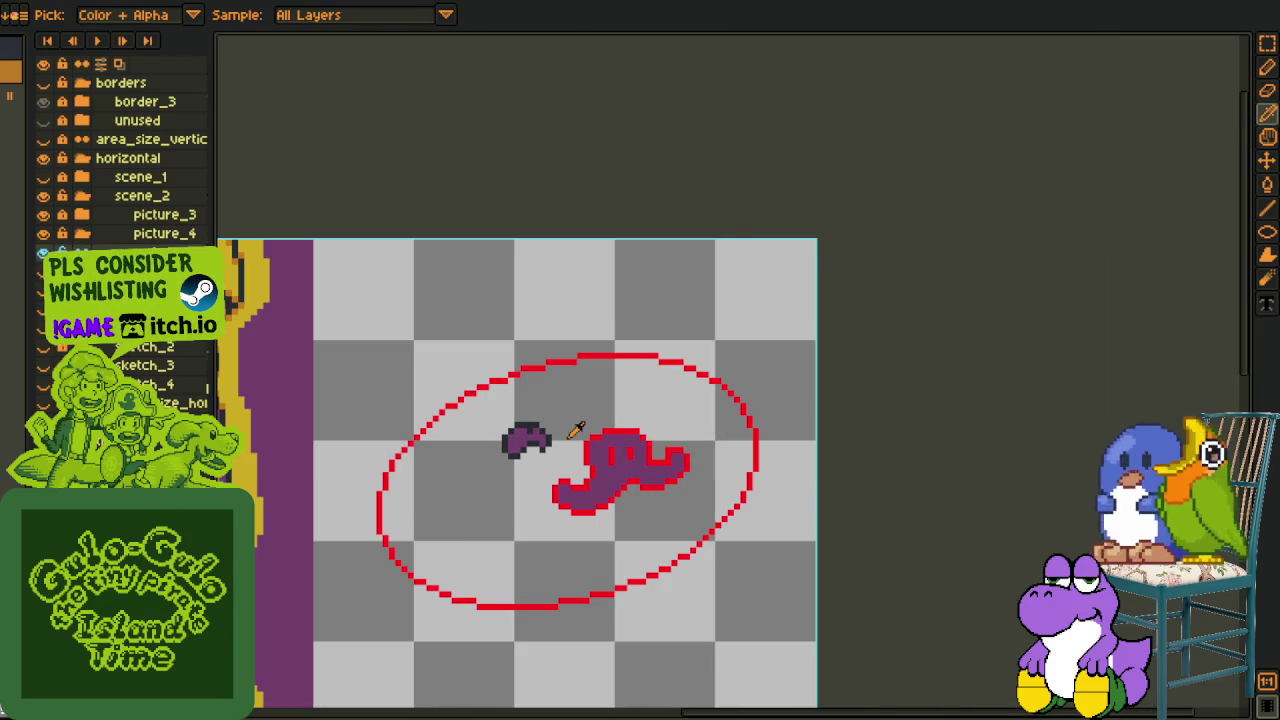
pyautogui.scroll(1, 576, 430)
pyautogui.press('m')
pyautogui.scroll(1, 540, 440)
pyautogui.hotkey('ctrl', 'z')
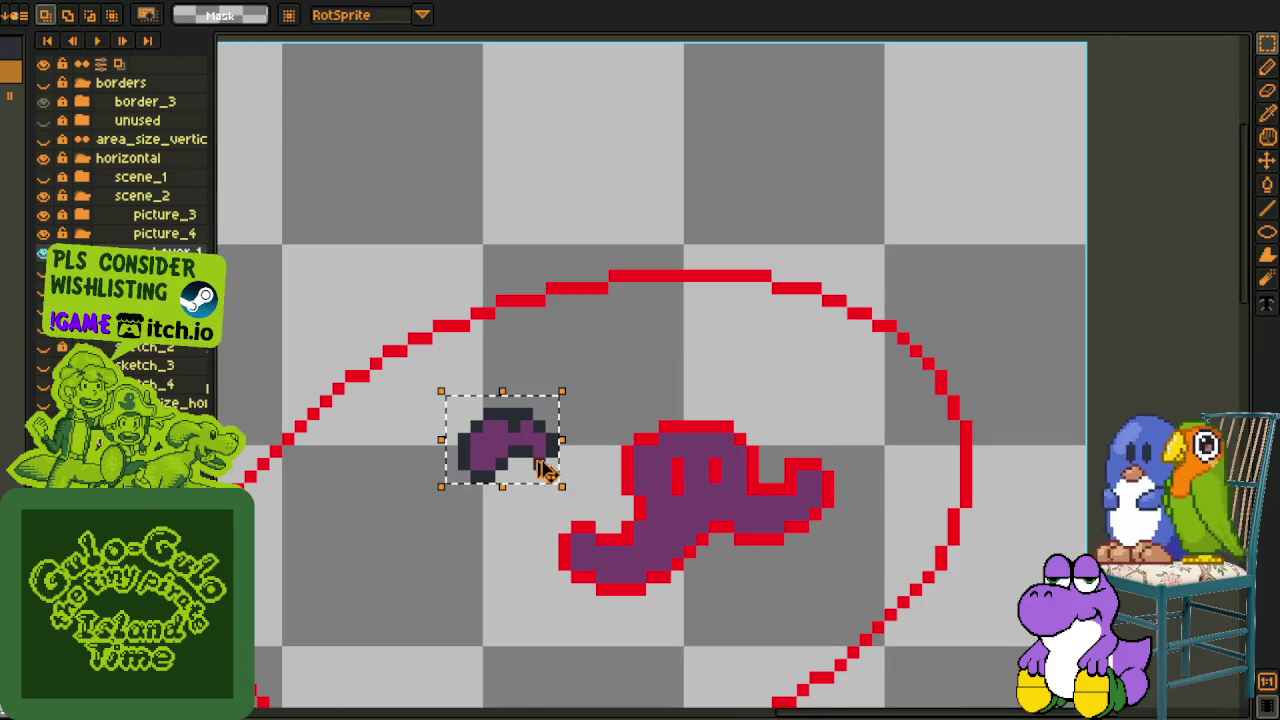
# Copy the eyebrow, move the copy up-right and mirror it horizontally.
pyautogui.hotkey('ctrl', 'c')
pyautogui.hotkey('ctrl', 'v')
pyautogui.moveTo(501, 468)
pyautogui.mouseDown()
pyautogui.moveTo(706, 437)
pyautogui.moveTo(765, 393)
pyautogui.mouseUp()
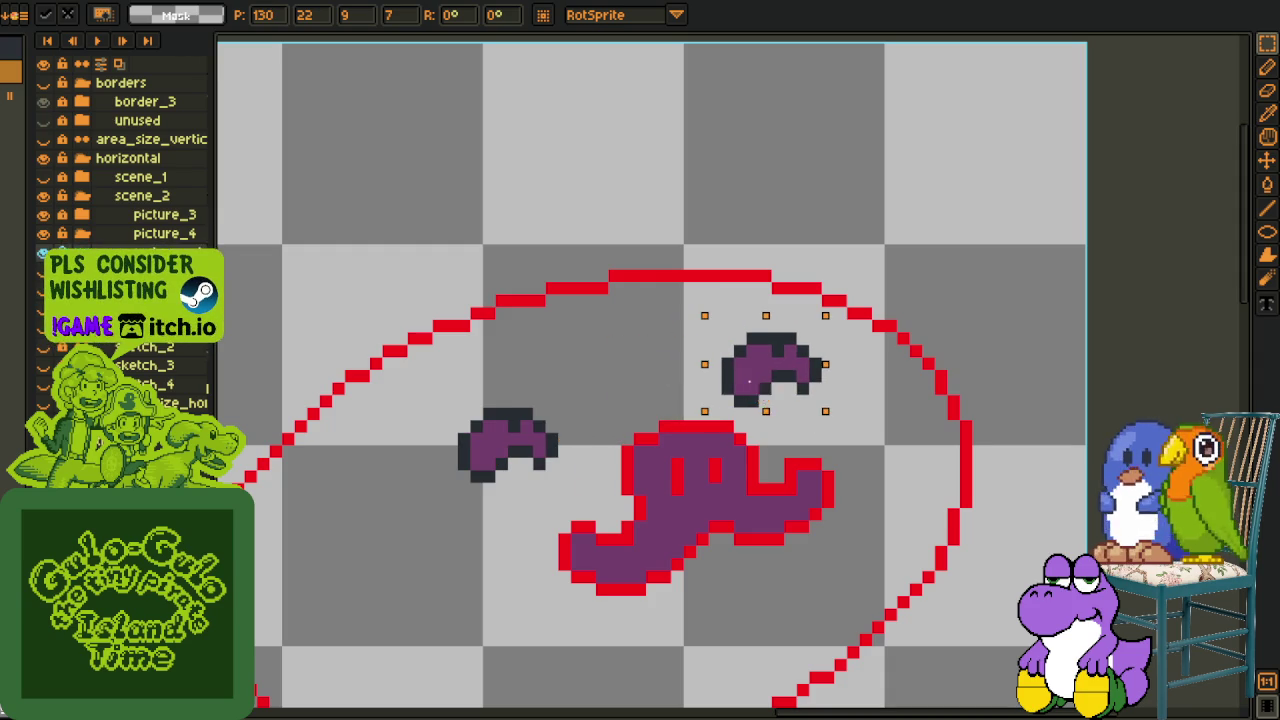
pyautogui.hotkey('shift', 'h')
# Commit the mirrored right eyebrow and tidy its bottom edge with the Pencil.
pyautogui.press('Return')
pyautogui.press('b')
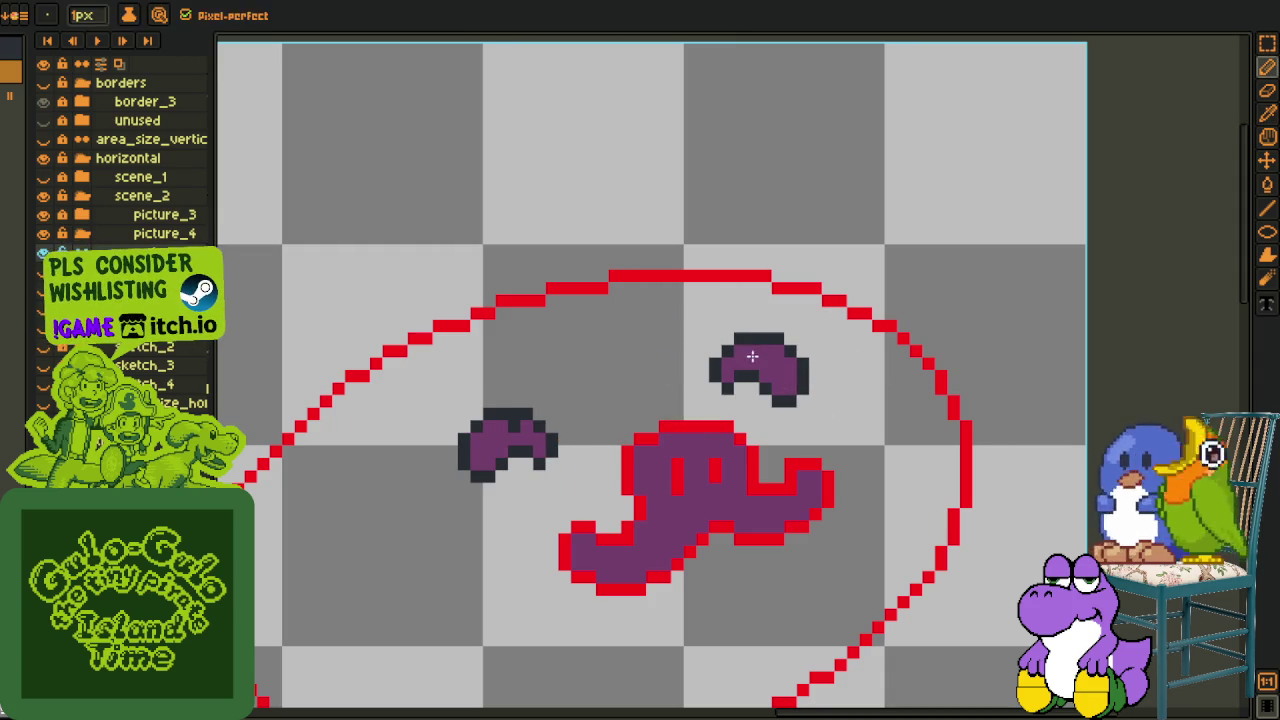
pyautogui.keyDown('alt'); pyautogui.click(752, 356); pyautogui.keyUp('alt')
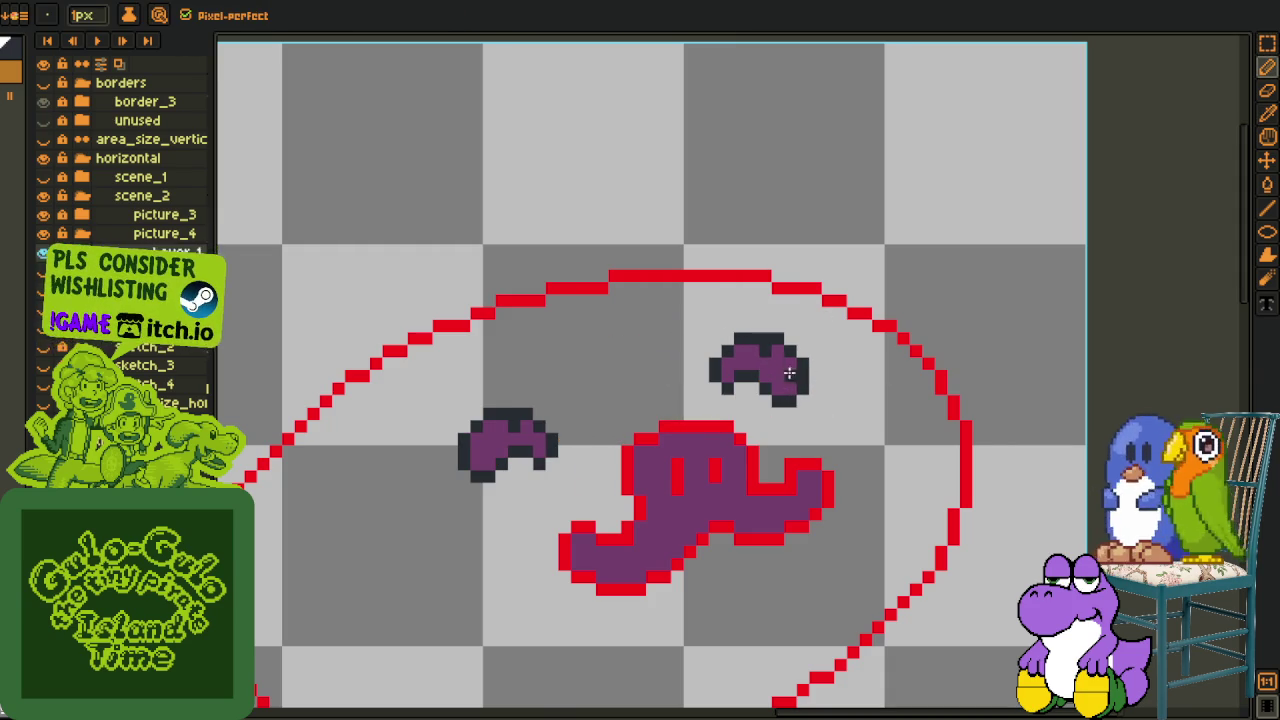
pyautogui.scroll(-3, 789, 372)
pyautogui.scroll(3, 795, 385)
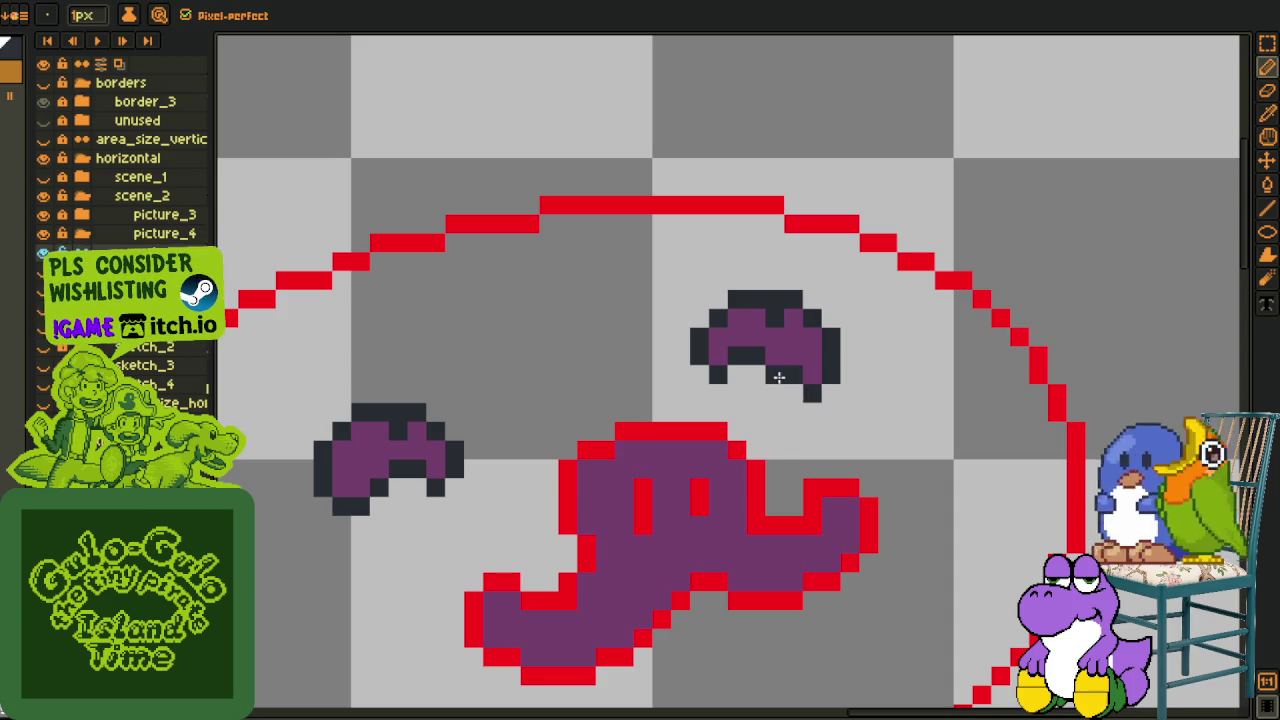
pyautogui.moveTo(786, 381); pyautogui.dragTo(814, 383)
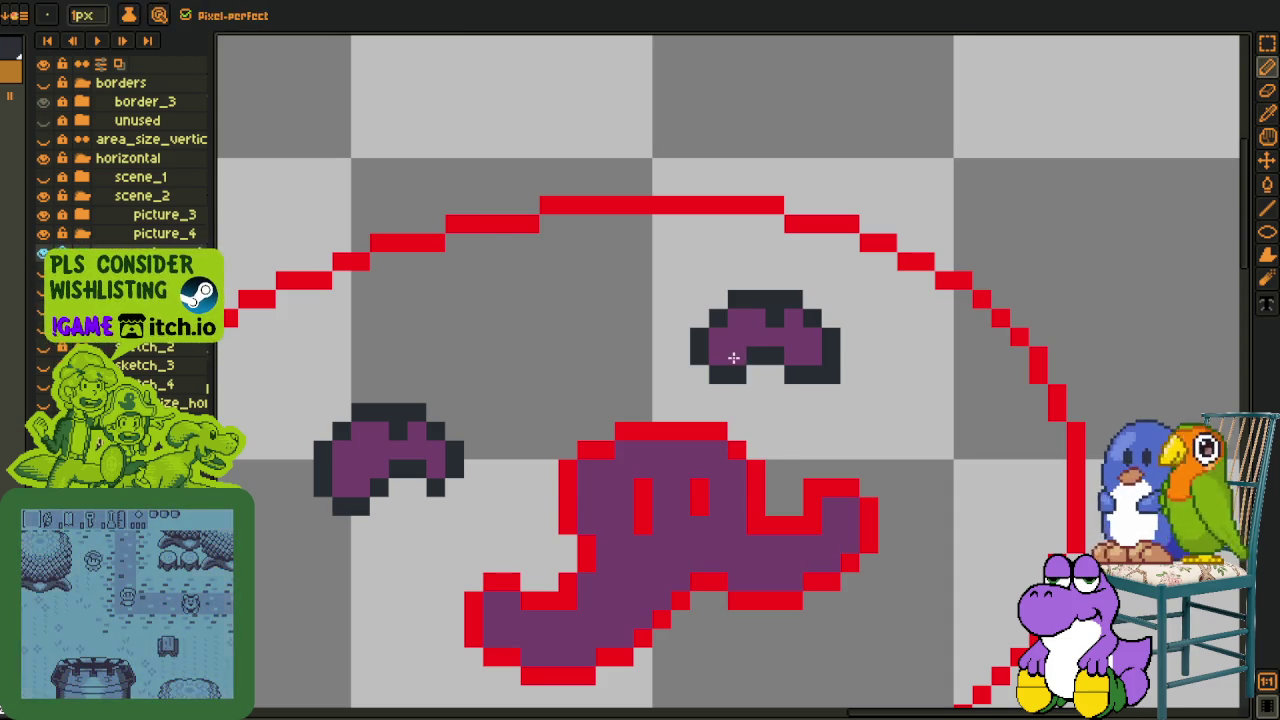
pyautogui.scroll(-3, 790, 358)
pyautogui.scroll(-1, 824, 357)
pyautogui.scroll(2, 800, 362)
# Adjust the right and left eyebrows with marquee selections and commit the changes.
pyautogui.press('e')
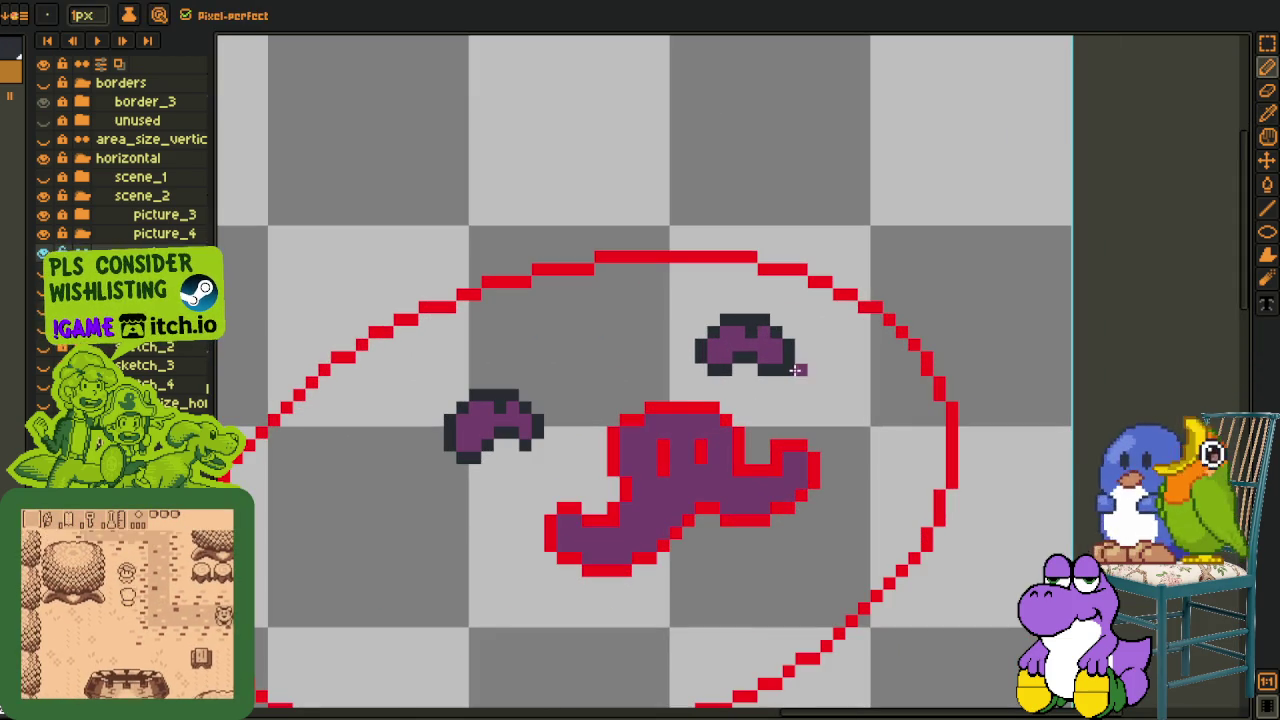
pyautogui.press('m')
pyautogui.moveTo(666, 297); pyautogui.dragTo(811, 379)
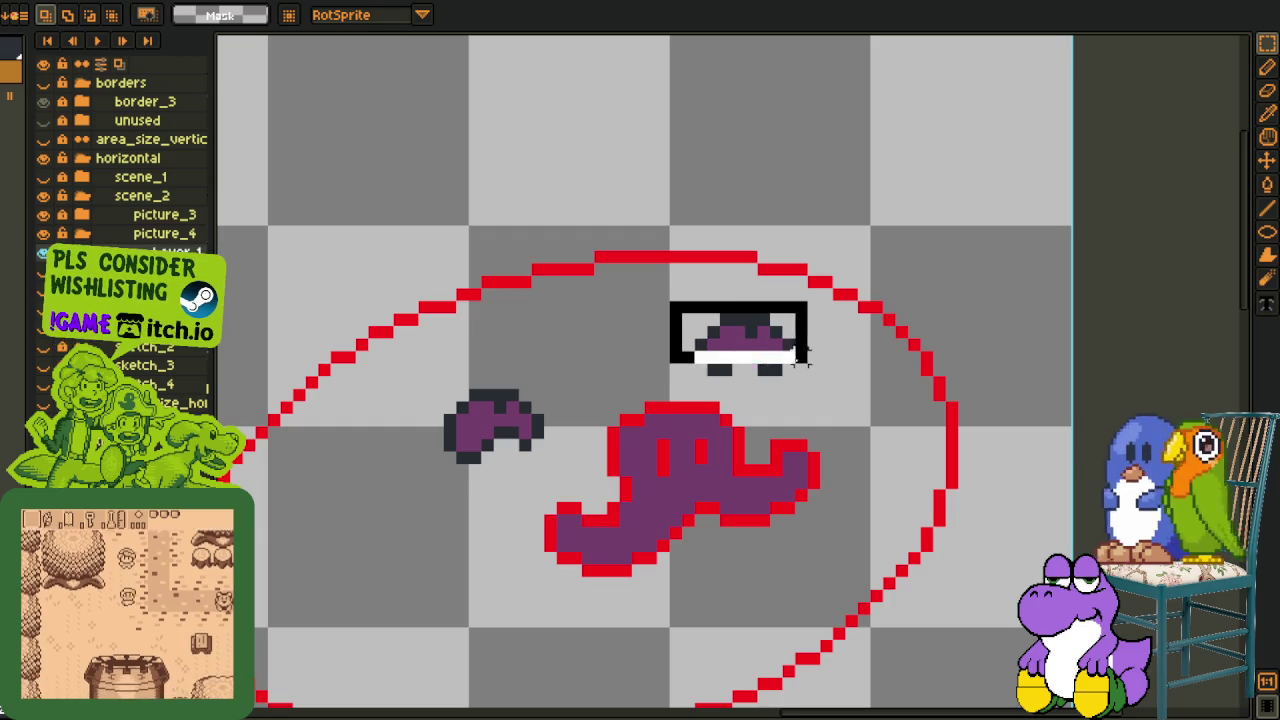
pyautogui.click(623, 377)
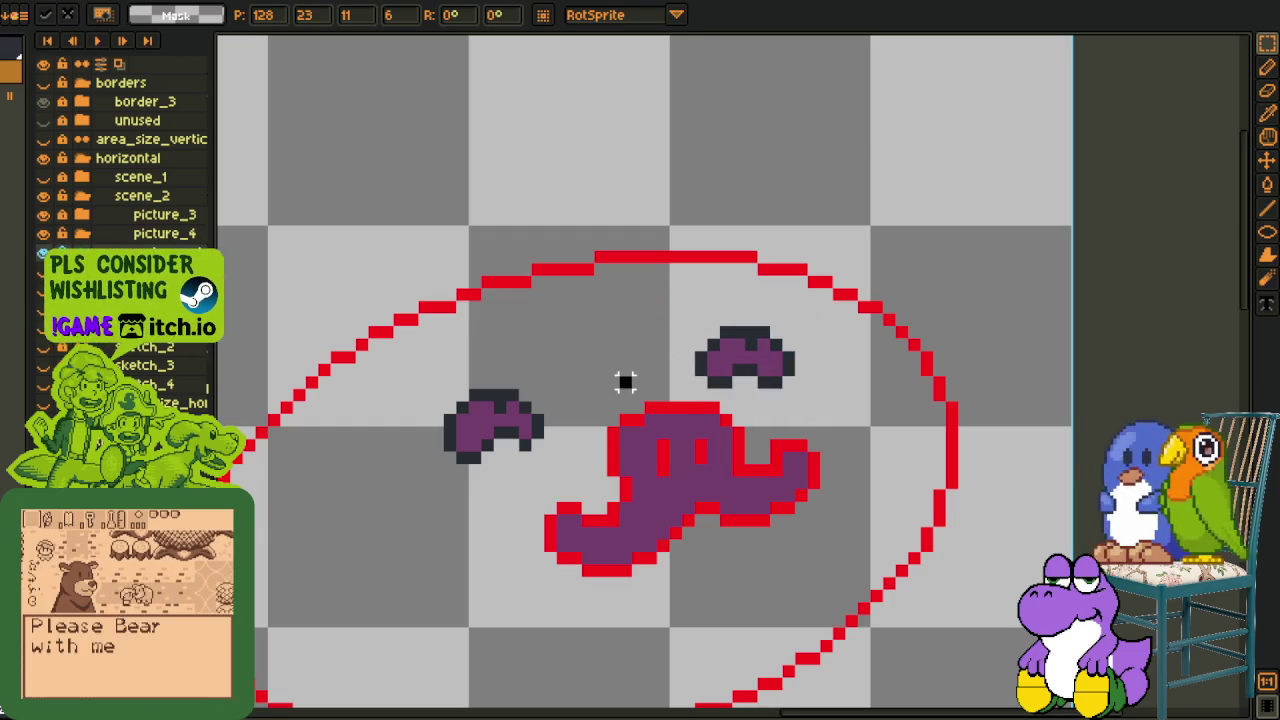
pyautogui.scroll(-2, 600, 400)
pyautogui.scroll(-1, 590, 412)
pyautogui.scroll(2, 572, 392)
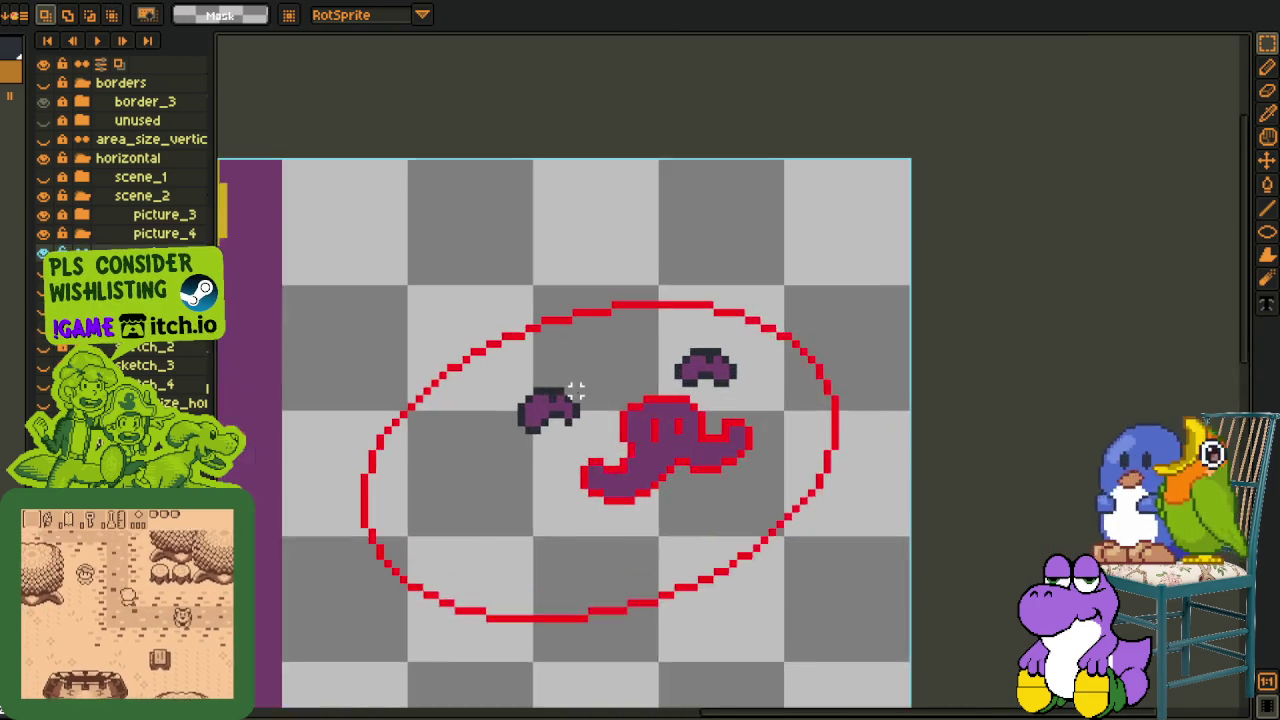
pyautogui.scroll(1, 510, 378)
pyautogui.moveTo(508, 380); pyautogui.dragTo(586, 448)
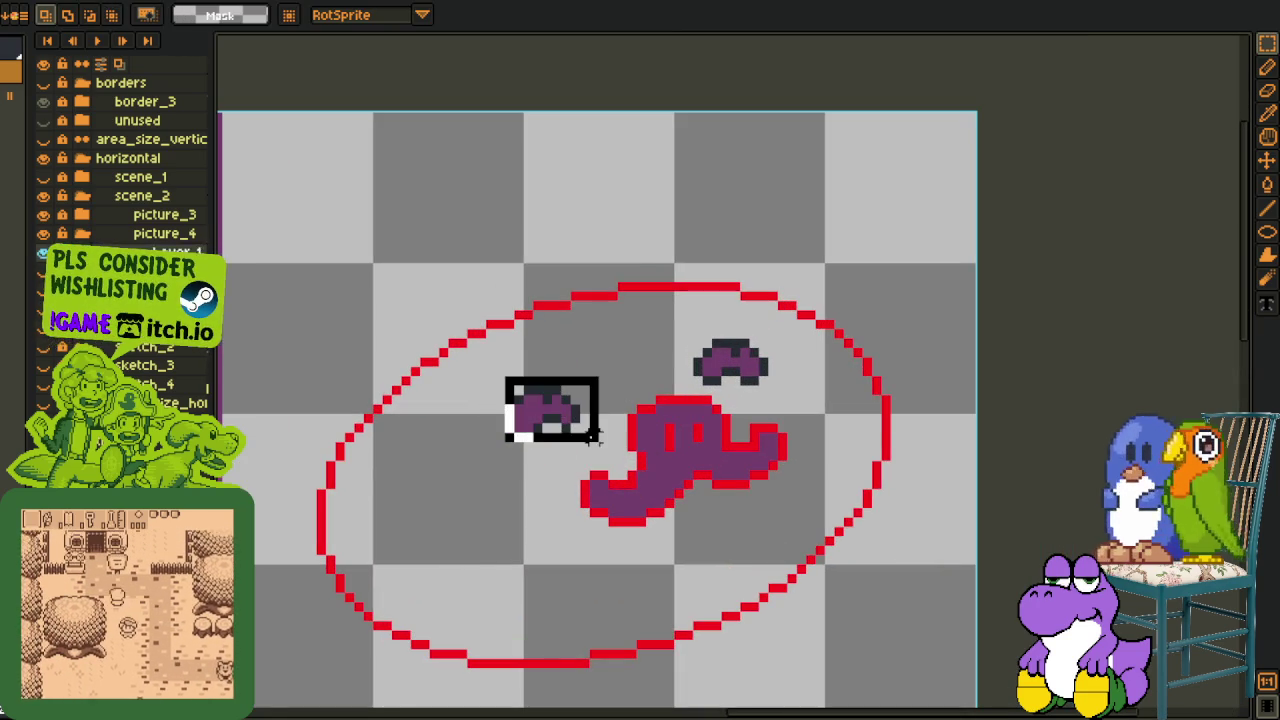
pyautogui.moveTo(509, 380); pyautogui.dragTo(600, 452)
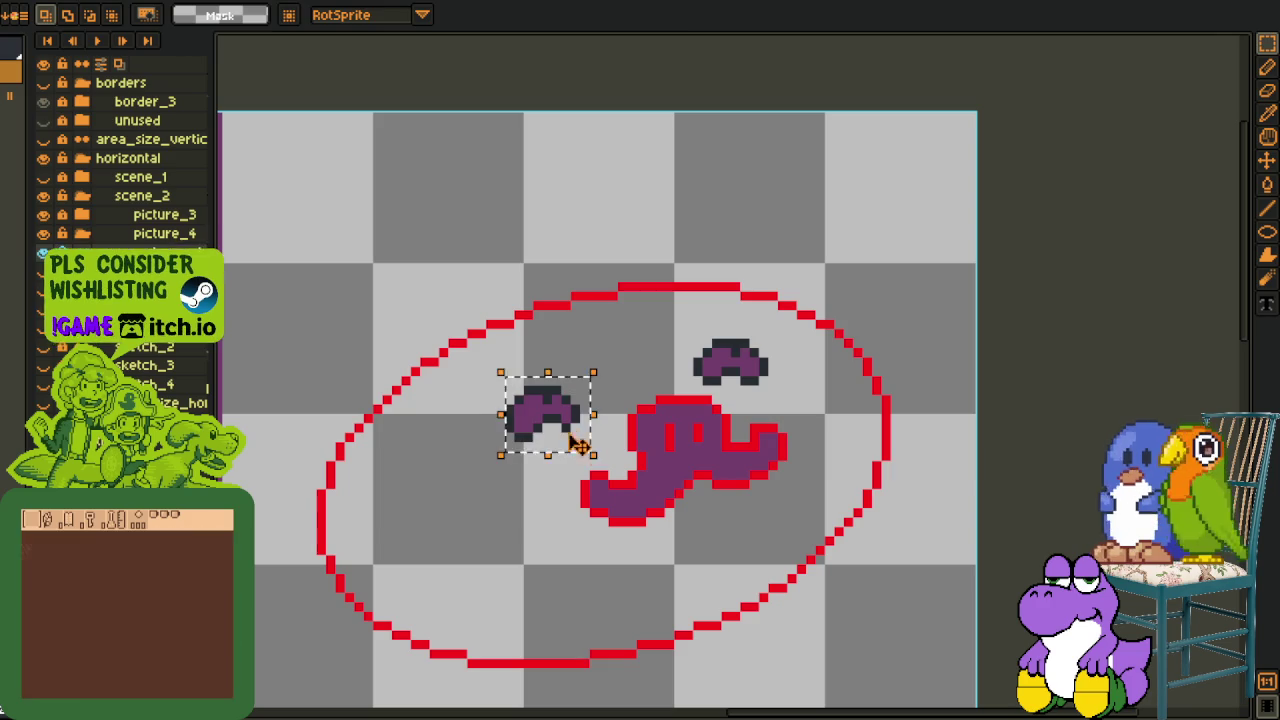
pyautogui.press('Return')
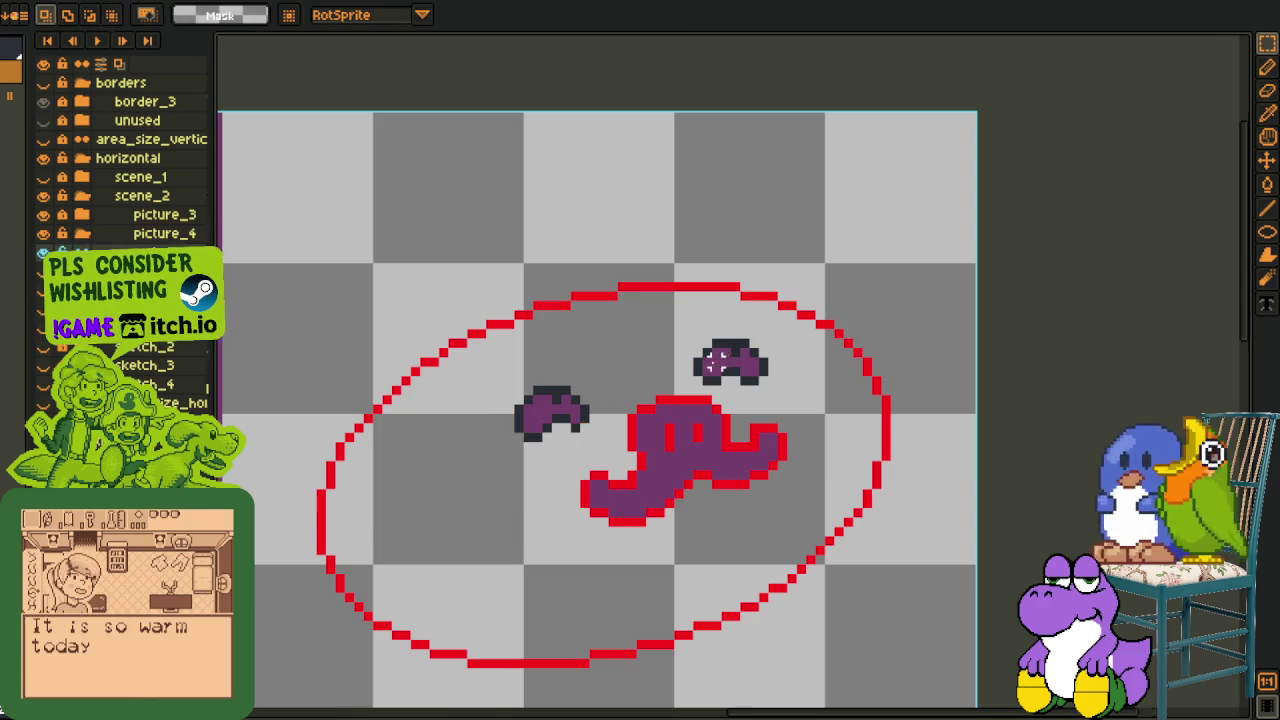
# Replace the red outline colour with dark on the oval ring and mustache.
pyautogui.scroll(-2, 578, 425)
pyautogui.scroll(2, 608, 318)
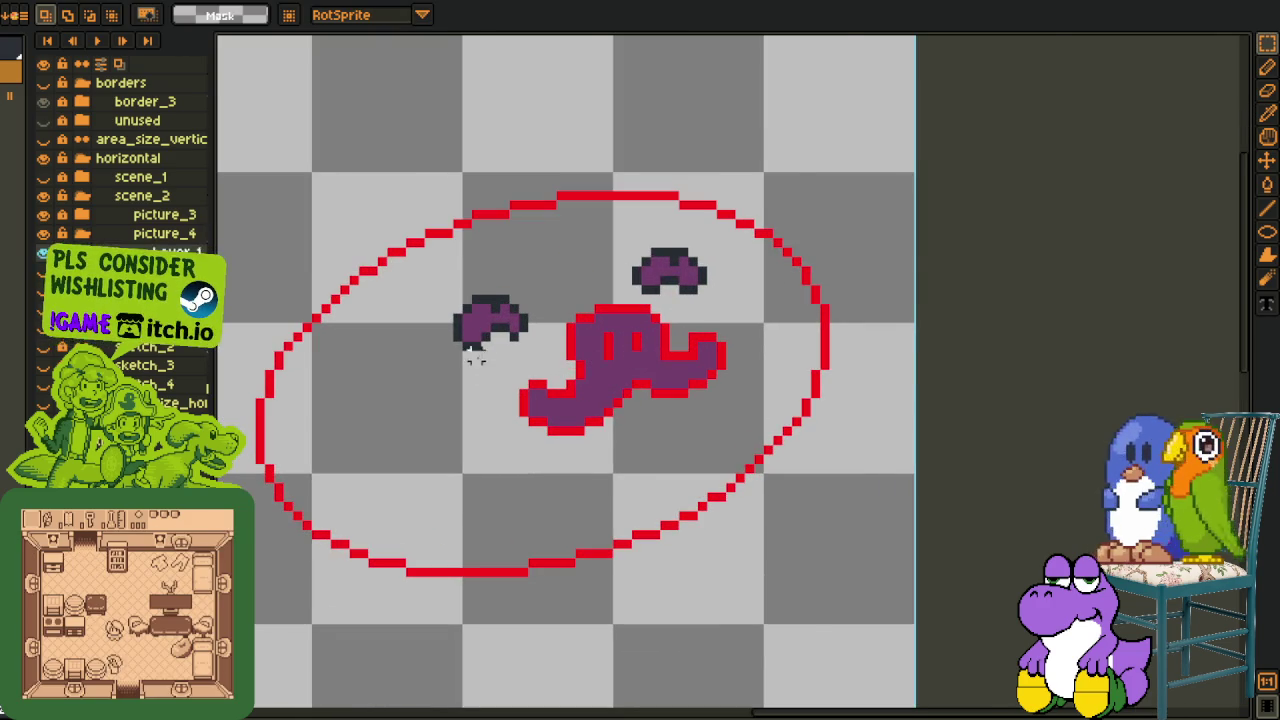
pyautogui.scroll(1, 475, 358)
pyautogui.press('i')
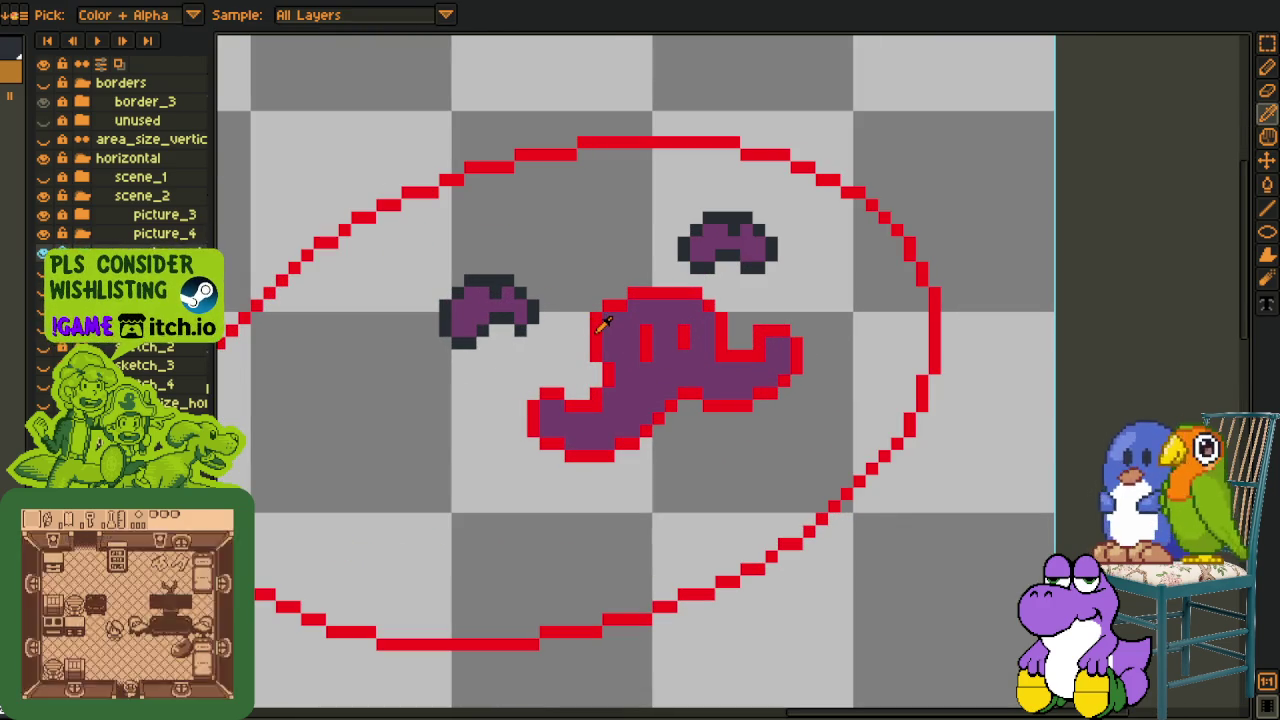
pyautogui.click(619, 343)
pyautogui.click(495, 560)
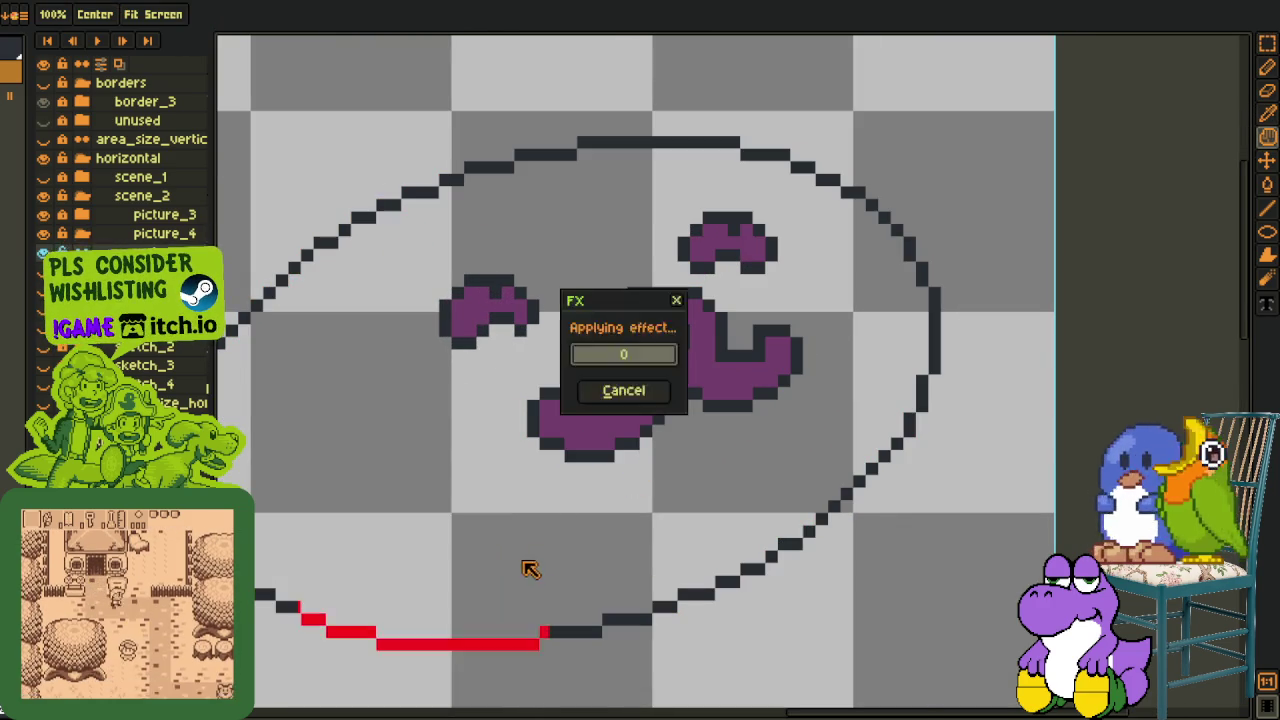
pyautogui.scroll(-2, 526, 568)
pyautogui.moveTo(563, 503); pyautogui.dragTo(569, 425)
pyautogui.scroll(1, 552, 375)
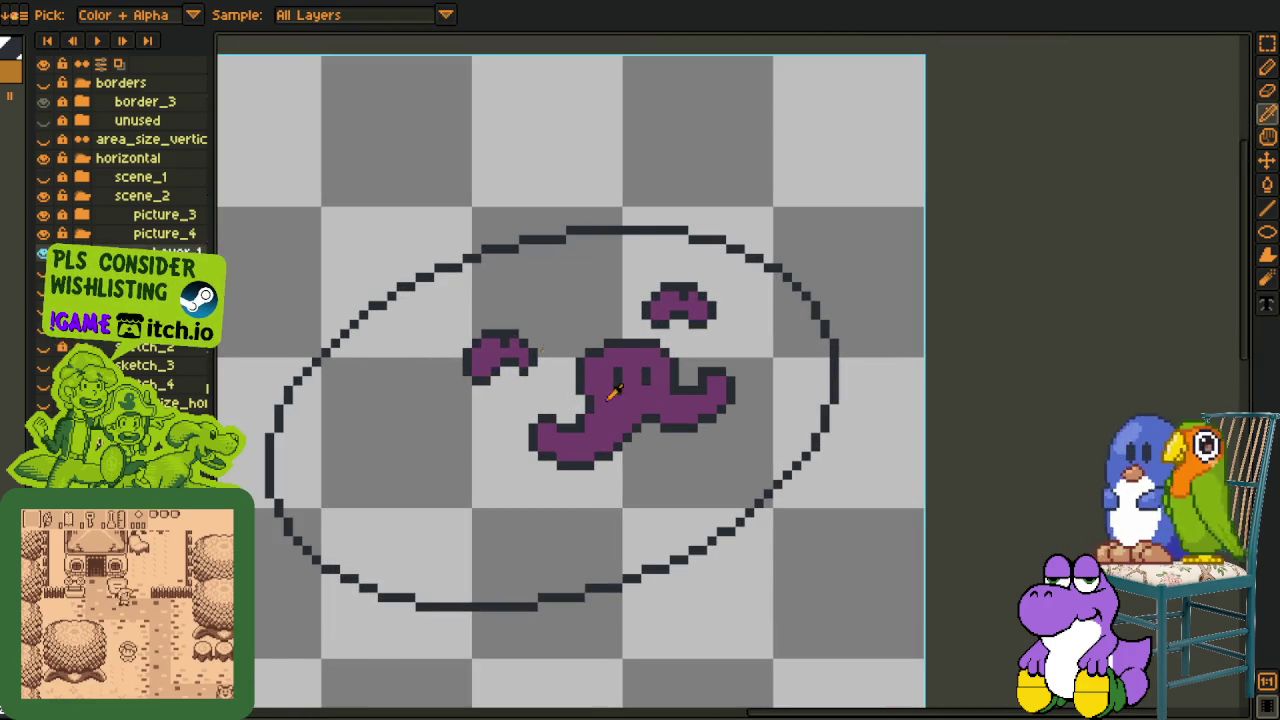
pyautogui.press('b')
pyautogui.scroll(1, 671, 464)
# Close the goatee with a dark straight line and bucket-fill it purple.
pyautogui.press('l')
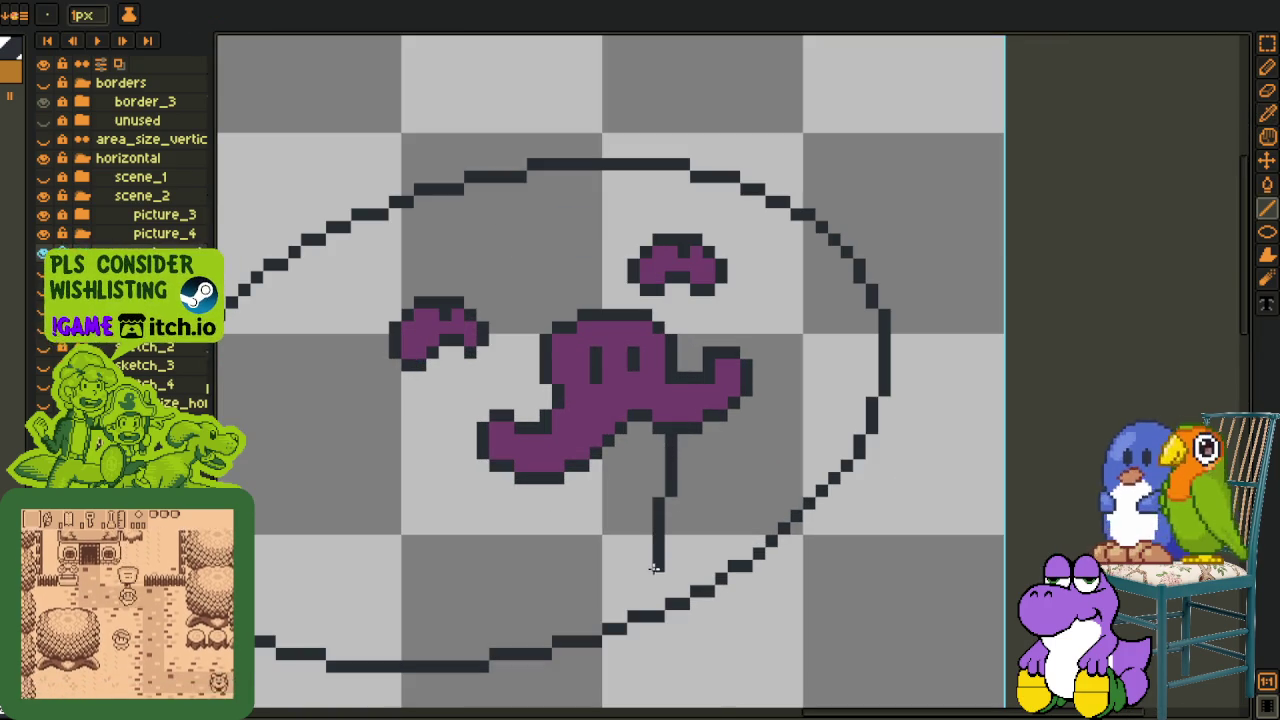
pyautogui.press('b')
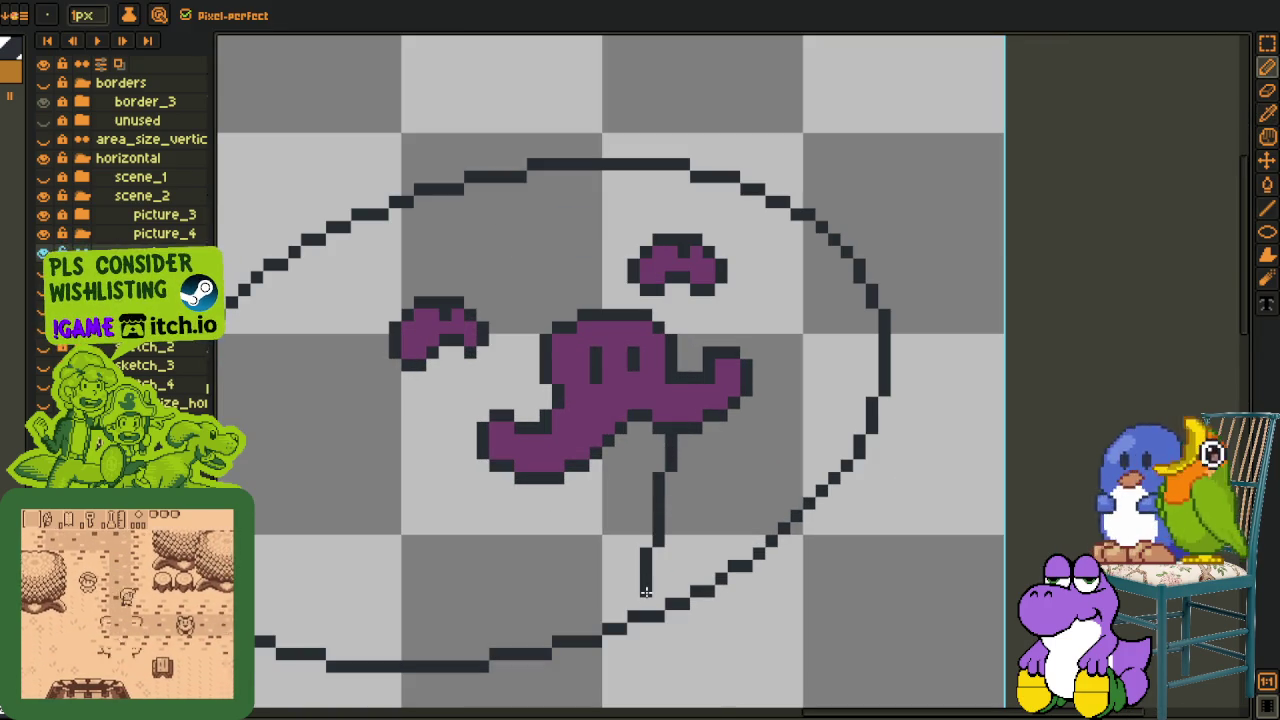
pyautogui.press('alt')
pyautogui.press('alt')
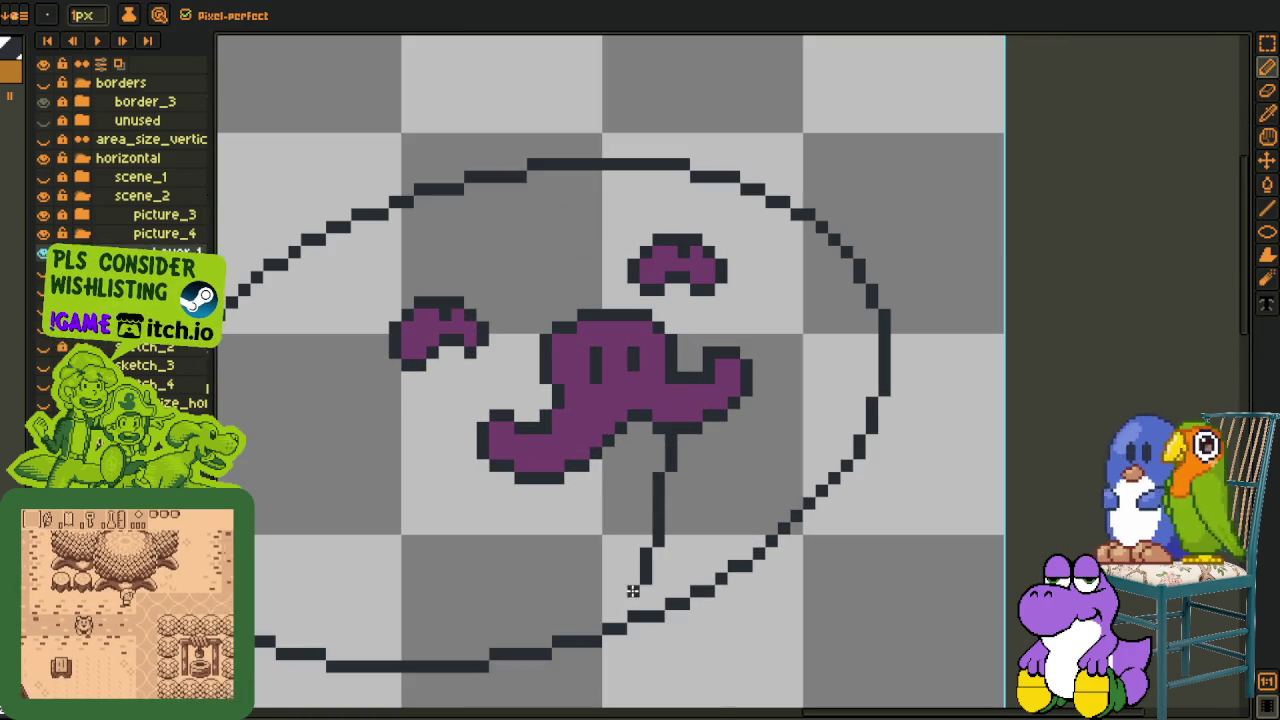
pyautogui.press('l')
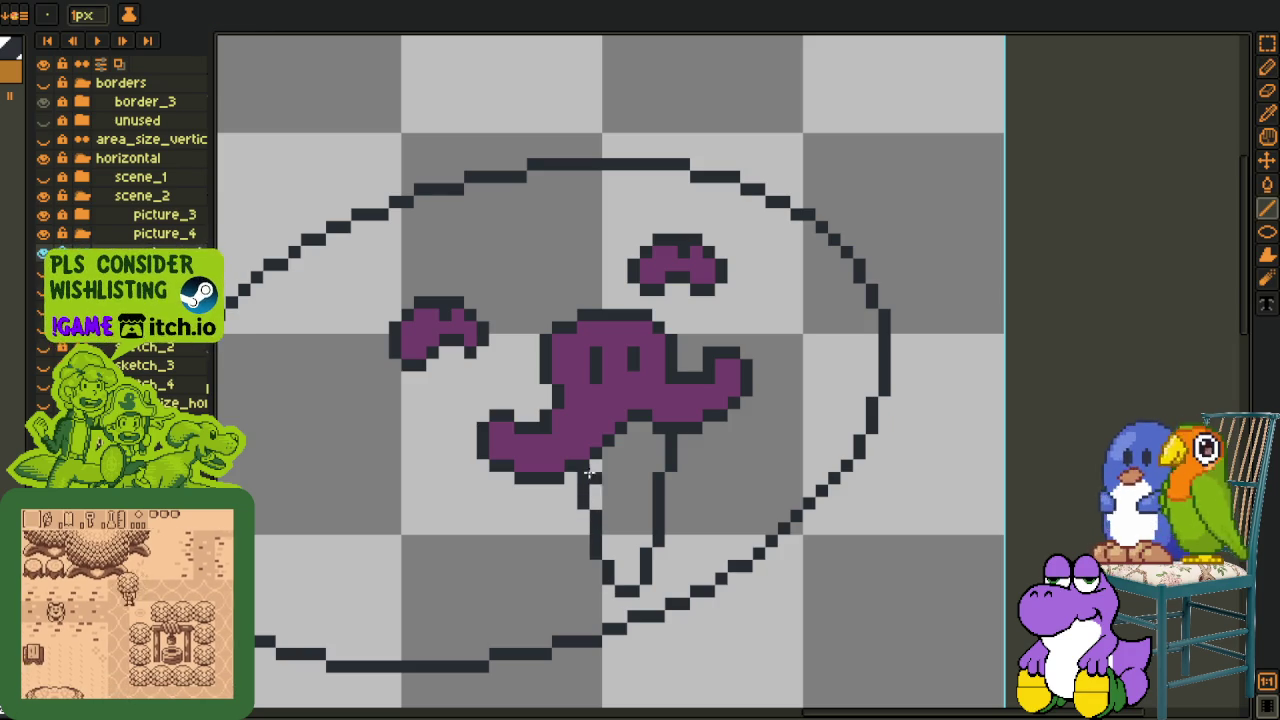
pyautogui.press('alt')
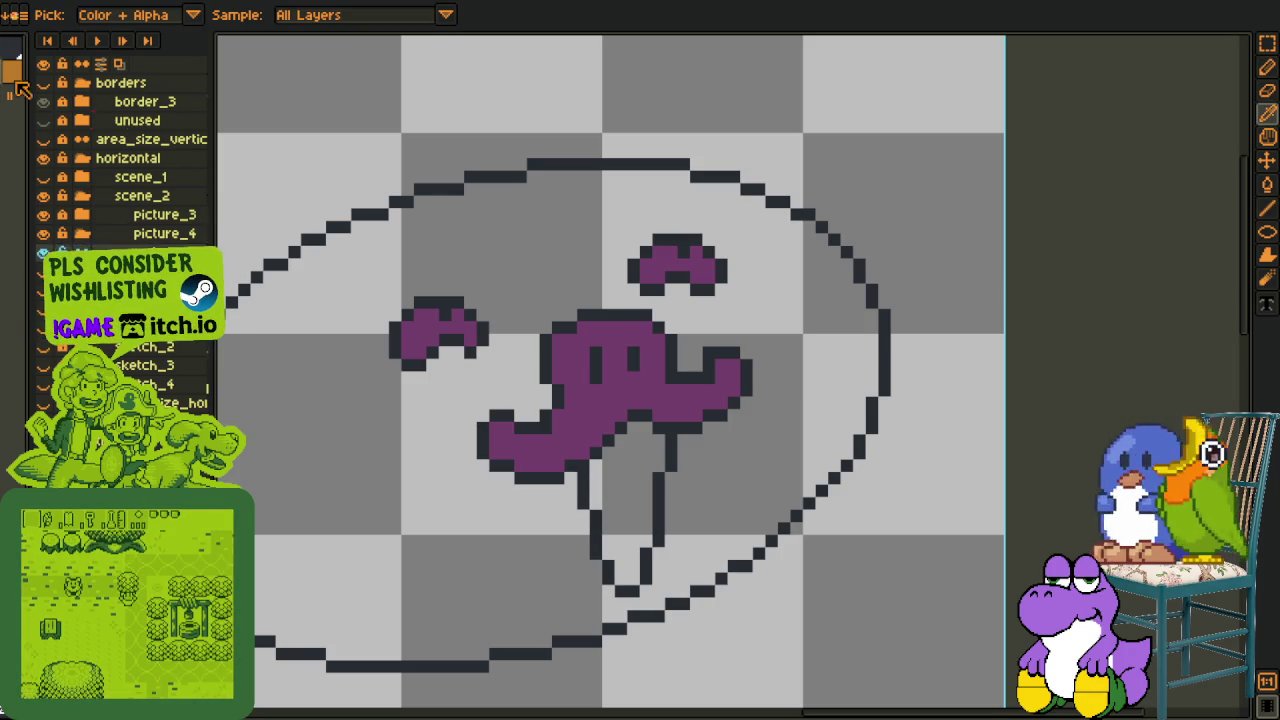
pyautogui.press('g')
pyautogui.click(608, 455)
pyautogui.press('alt')
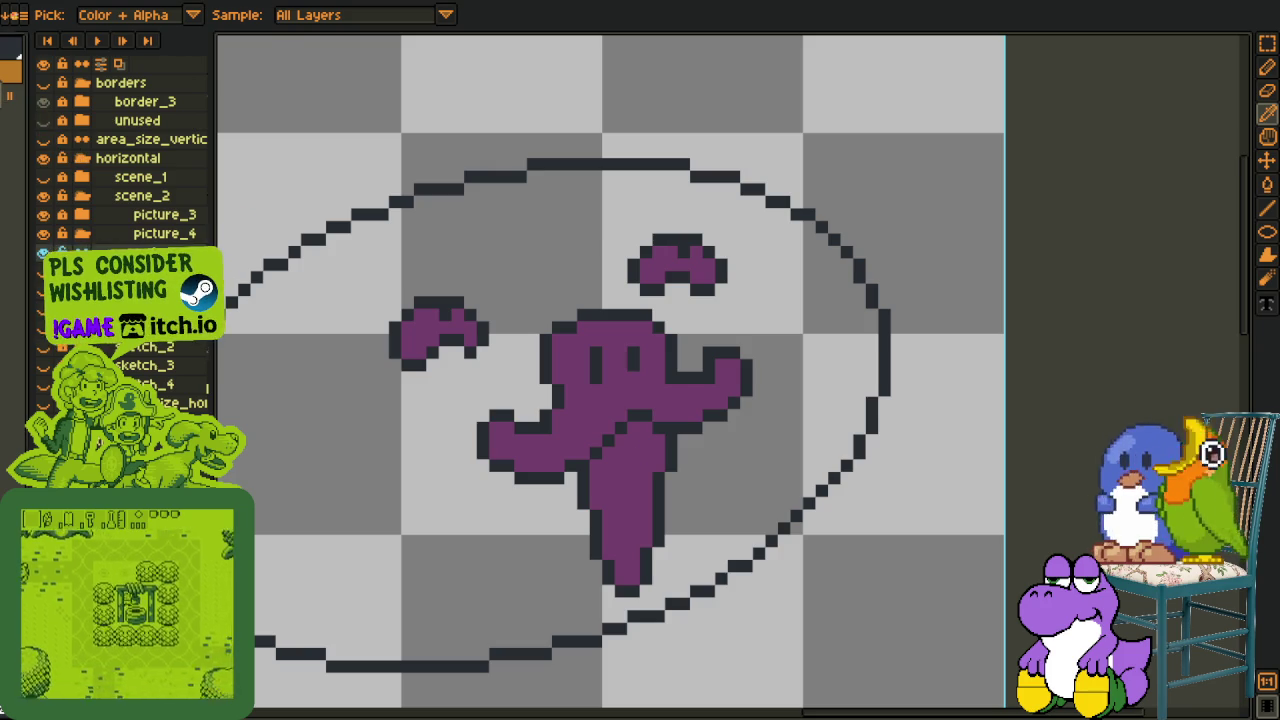
pyautogui.scroll(2, 675, 505)
pyautogui.scroll(-2, 593, 500)
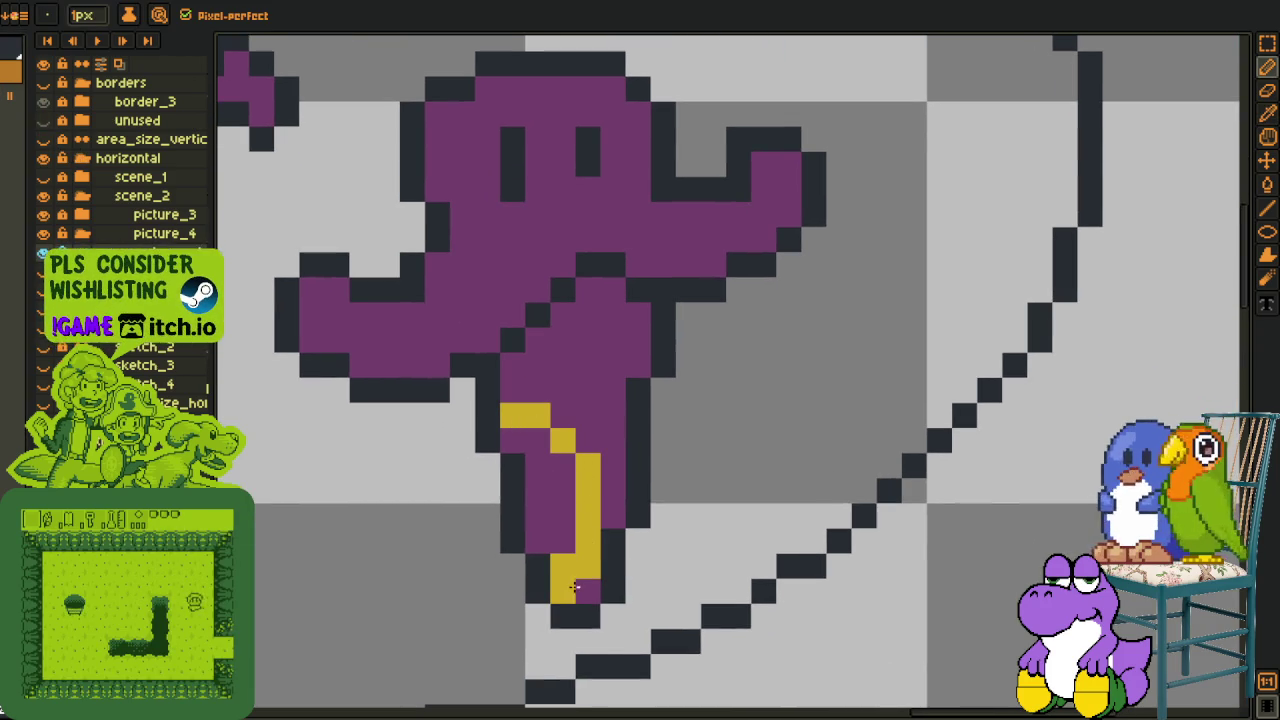
# Fill the goatee's lower left part yellow and add orange shading pixels.
pyautogui.press('g')
pyautogui.click(530, 480)
pyautogui.press('i')
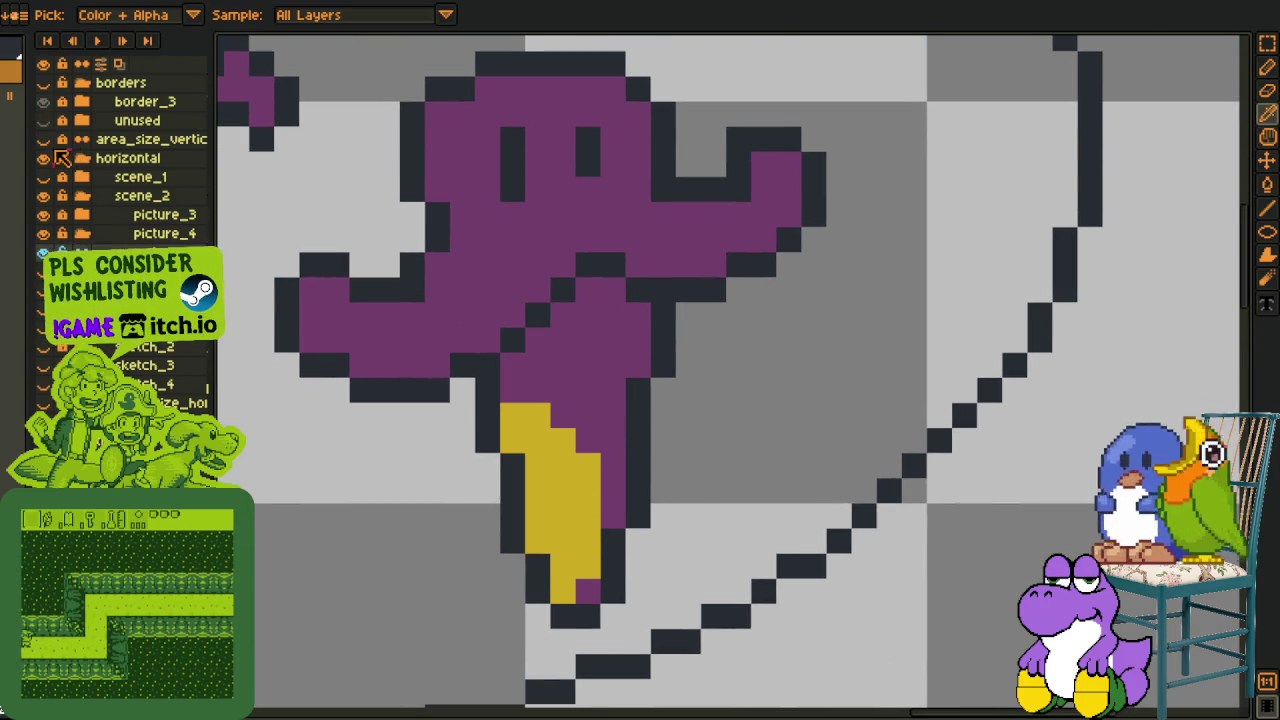
pyautogui.press('b')
pyautogui.click(563, 590)
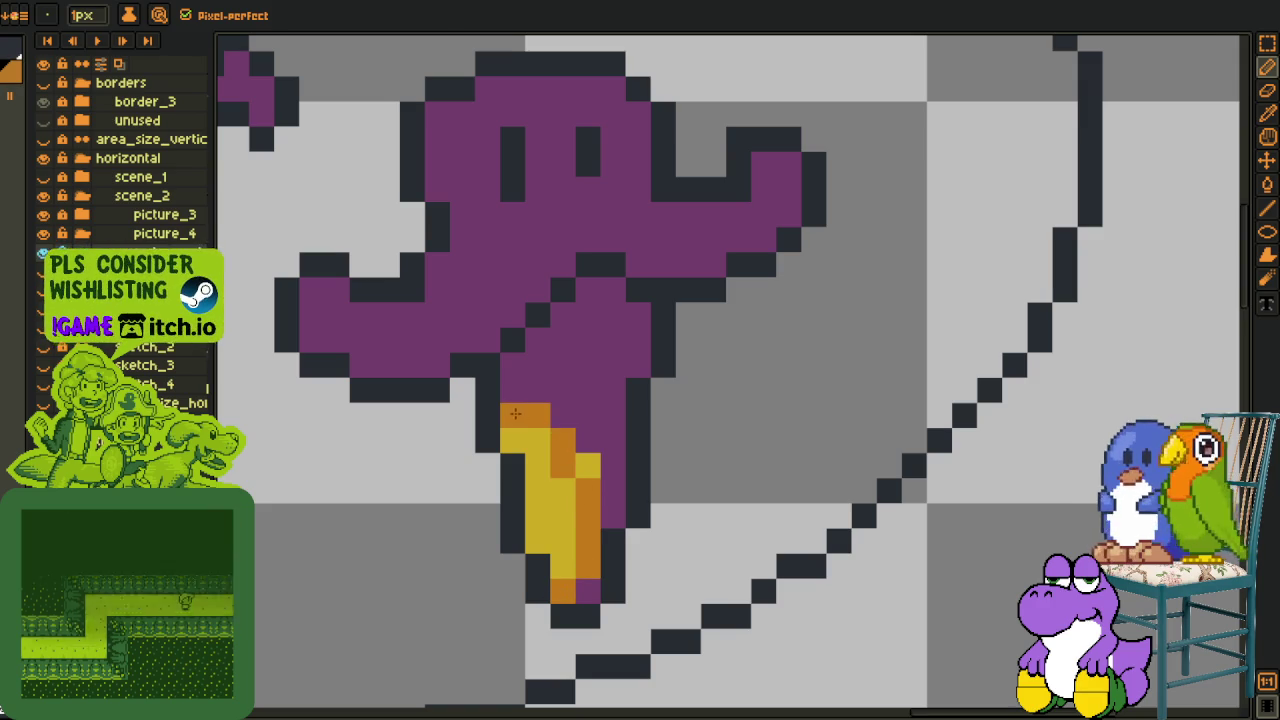
pyautogui.scroll(-5, 586, 457)
# Save the emblem file with Ctrl+S.
pyautogui.press('i')
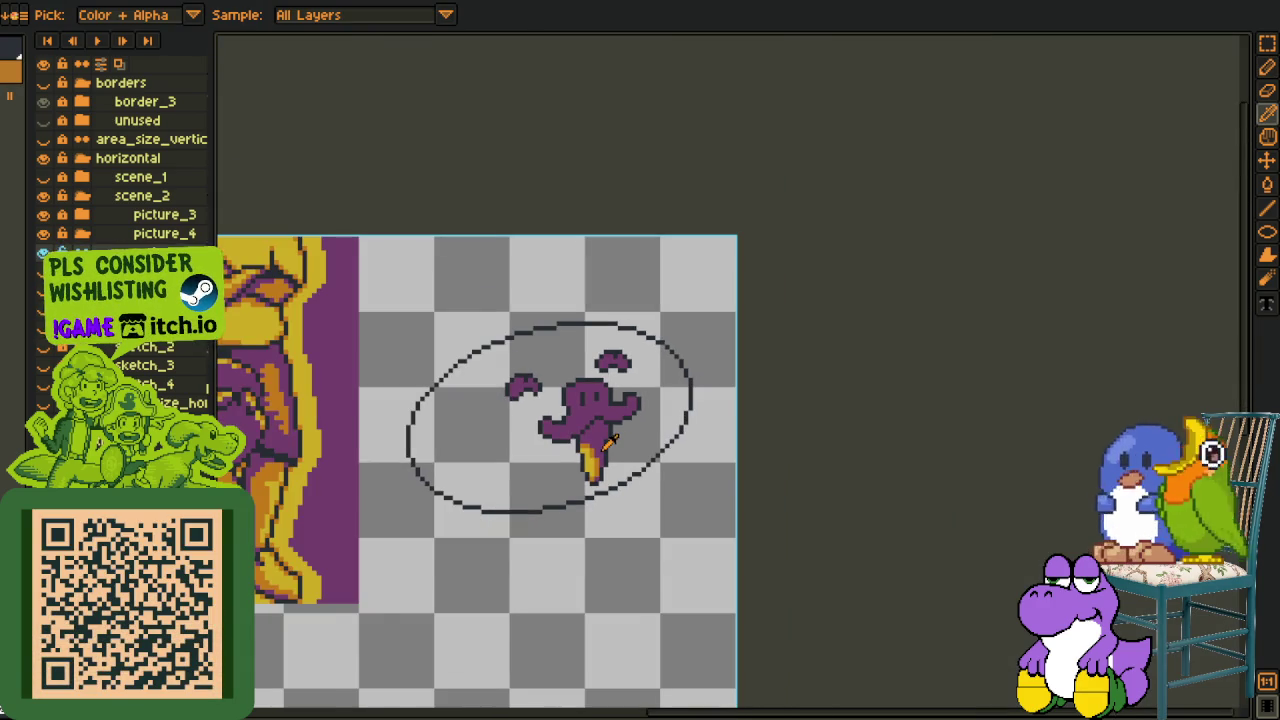
pyautogui.scroll(-1, 611, 441)
pyautogui.scroll(1, 644, 430)
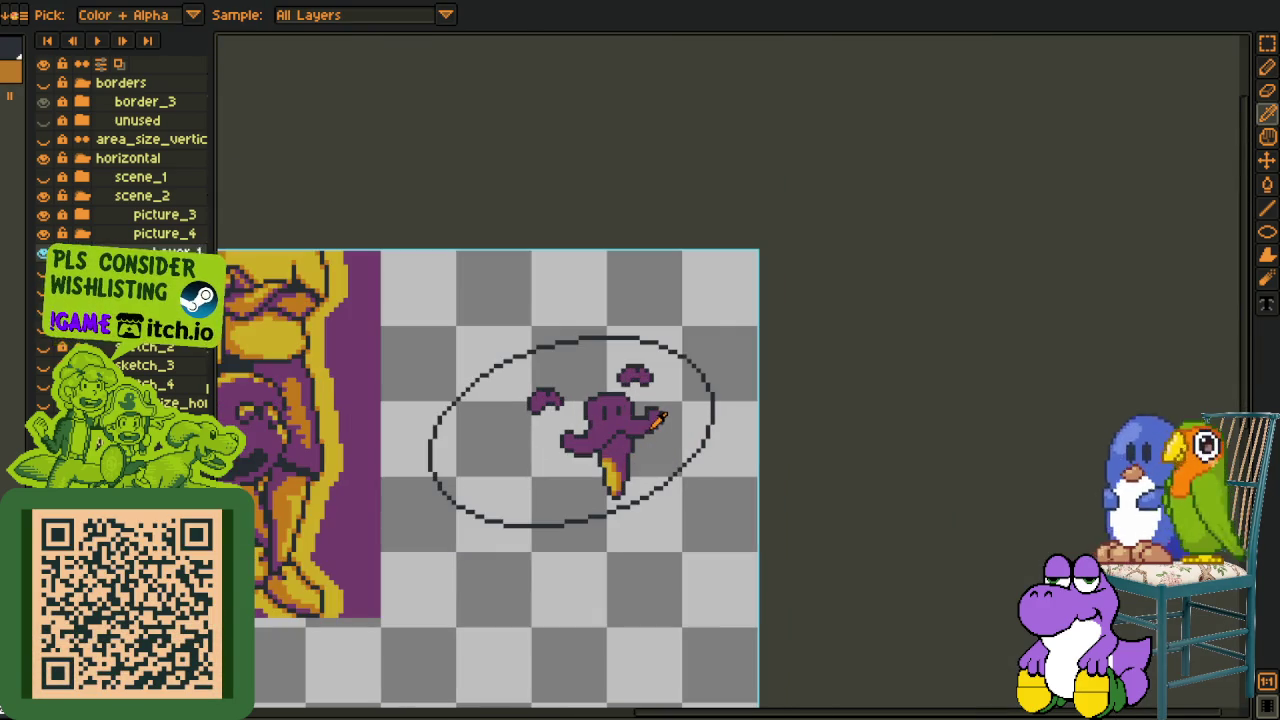
pyautogui.hotkey('ctrl', 's')
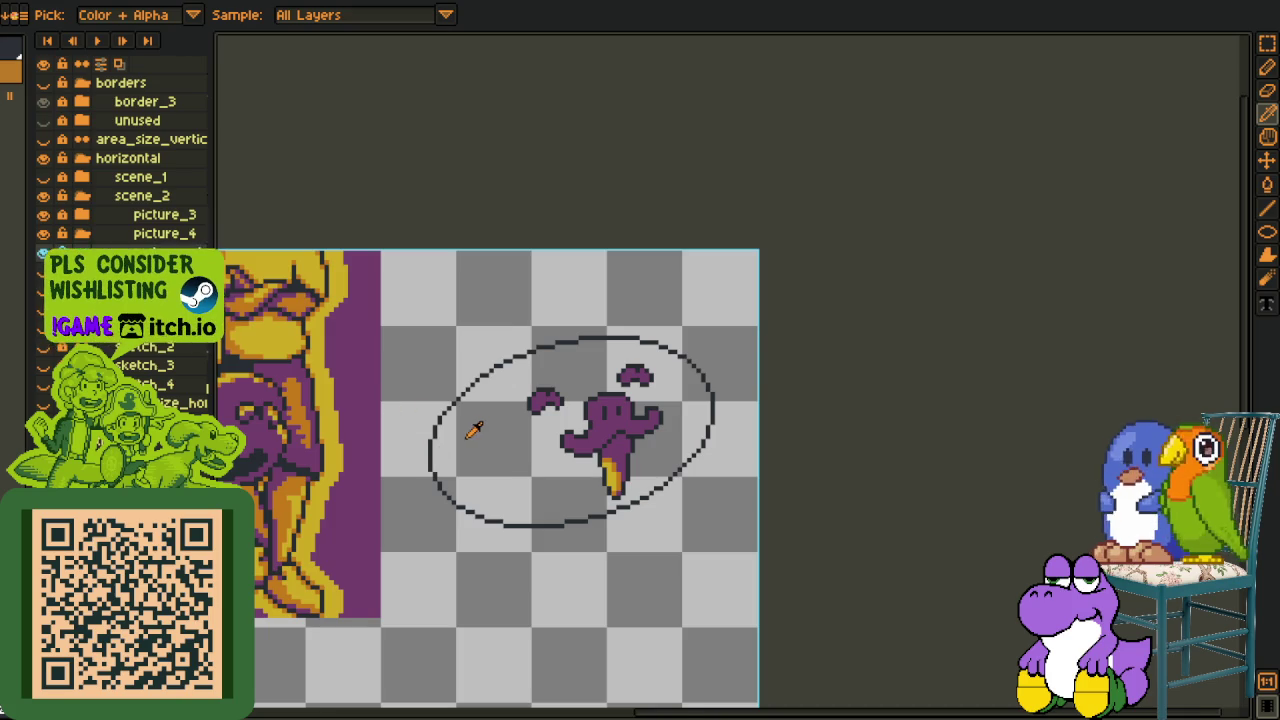
pyautogui.scroll(1, 518, 428)
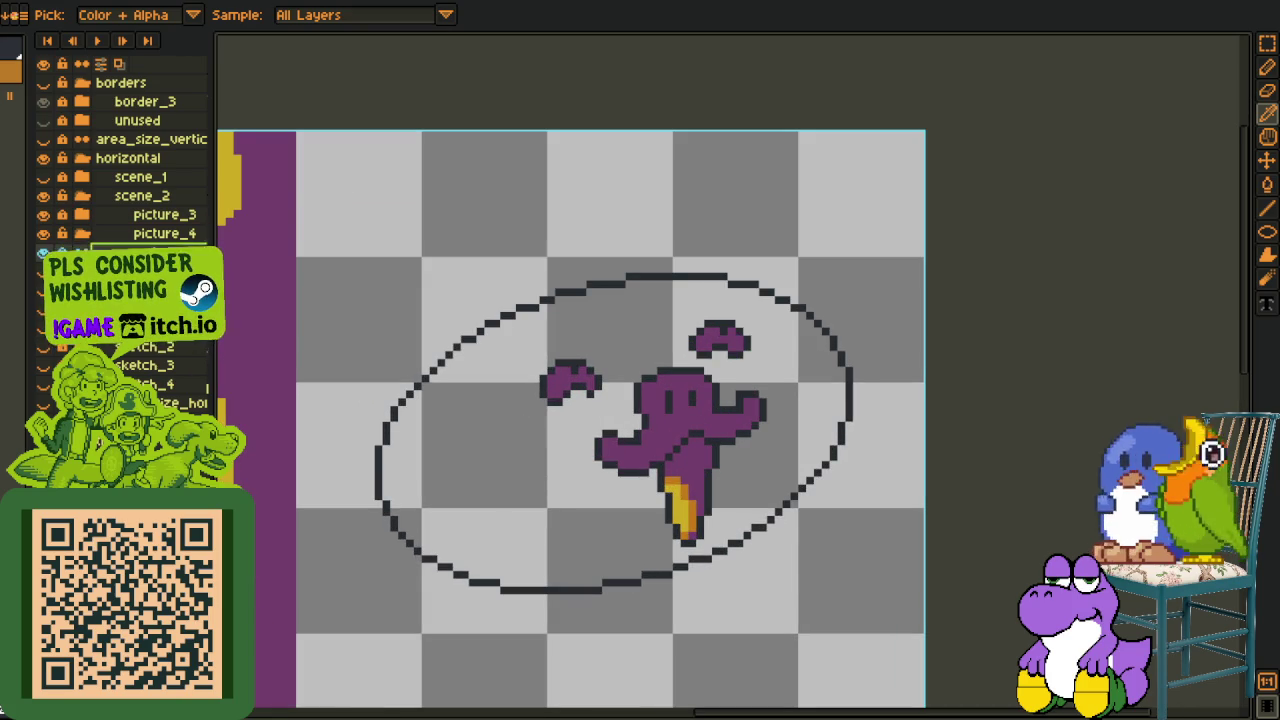
# Add a new layer and draw an upright purple oval inside the dark ring.
pyautogui.rightClick(210, 251)
pyautogui.click(320, 283)
pyautogui.press('u')
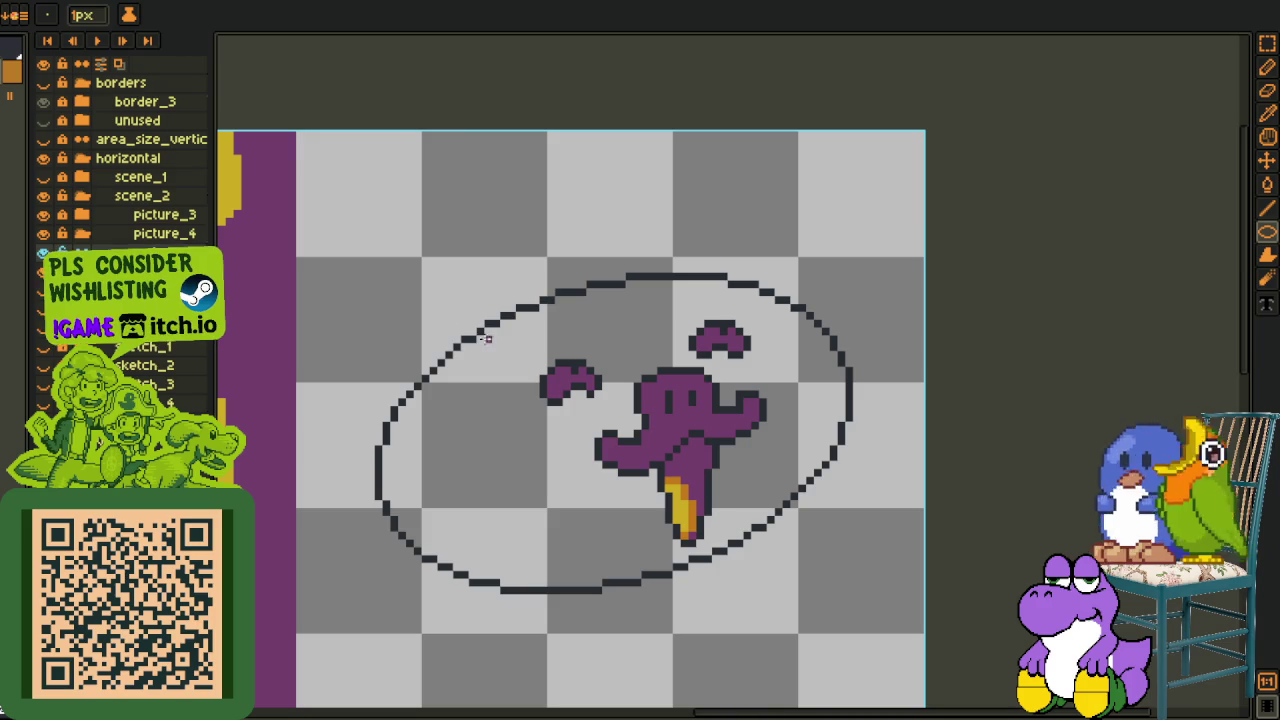
pyautogui.moveTo(446, 298)
pyautogui.mouseDown()
pyautogui.moveTo(858, 553)
pyautogui.moveTo(779, 371)
pyautogui.mouseUp()
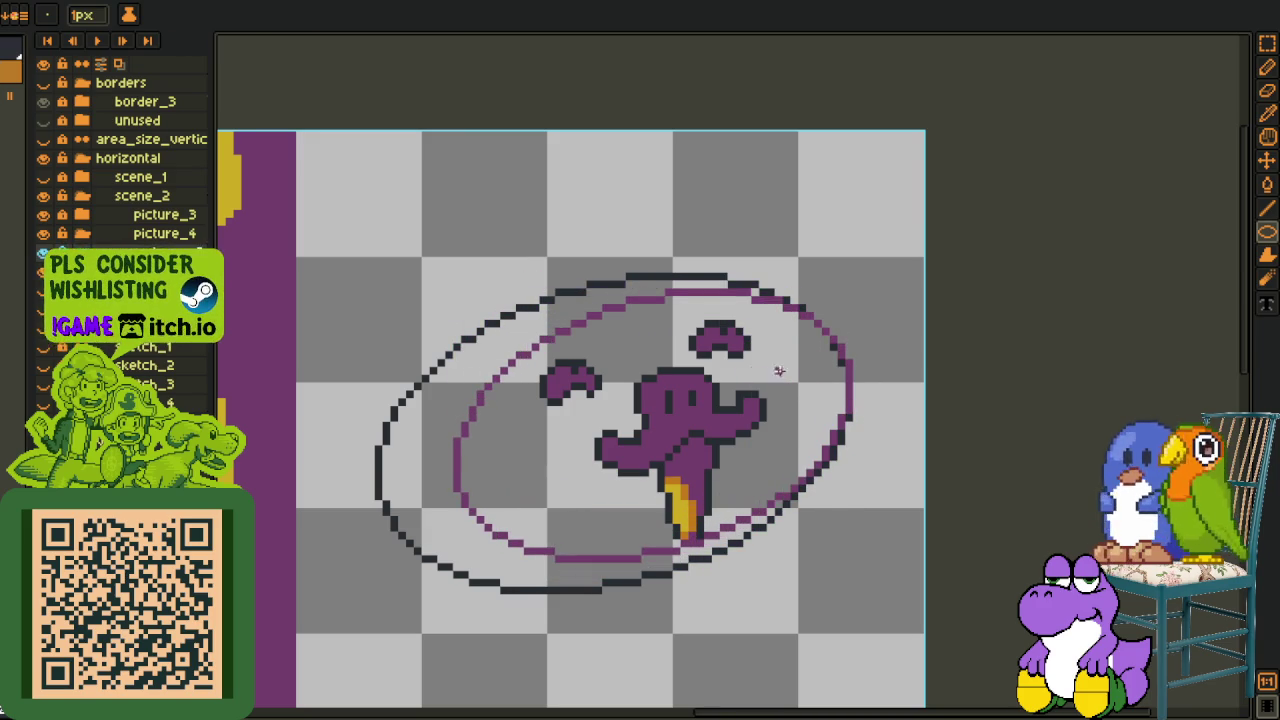
pyautogui.hotkey('ctrl', 'z')
pyautogui.moveTo(432, 284)
pyautogui.mouseDown()
pyautogui.moveTo(825, 538)
pyautogui.moveTo(858, 352)
pyautogui.mouseUp()
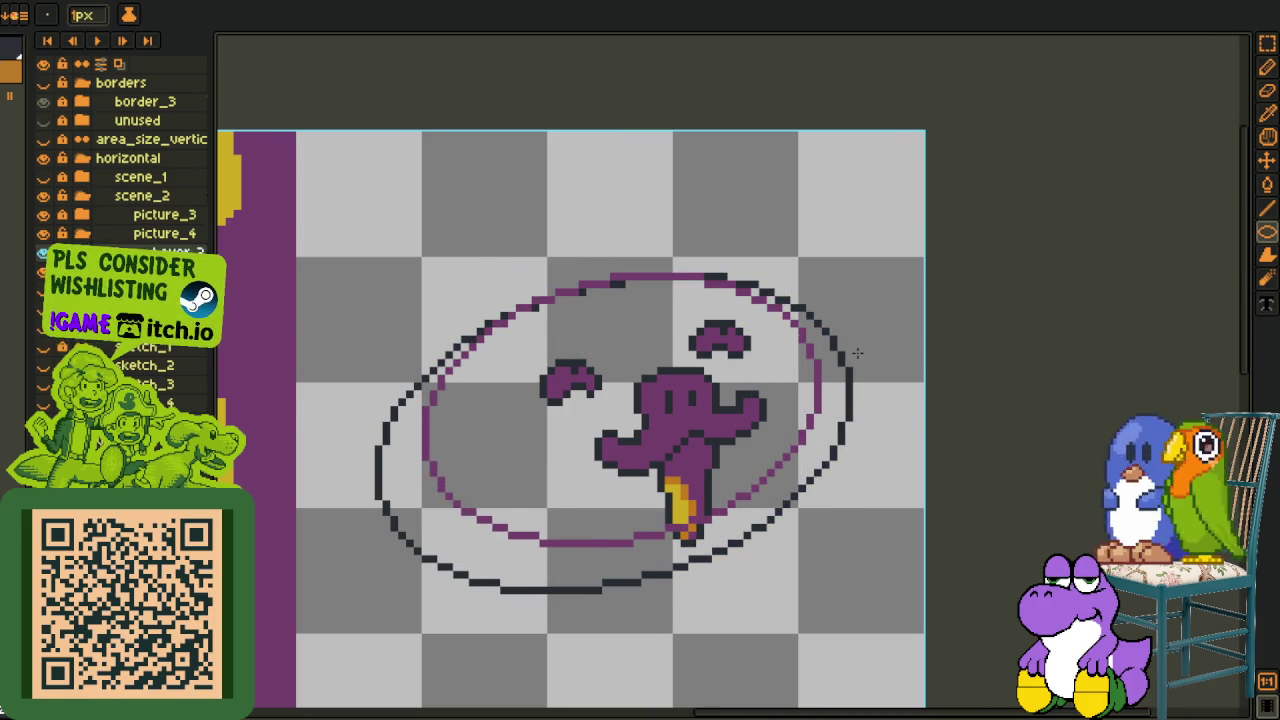
pyautogui.press('Tab')
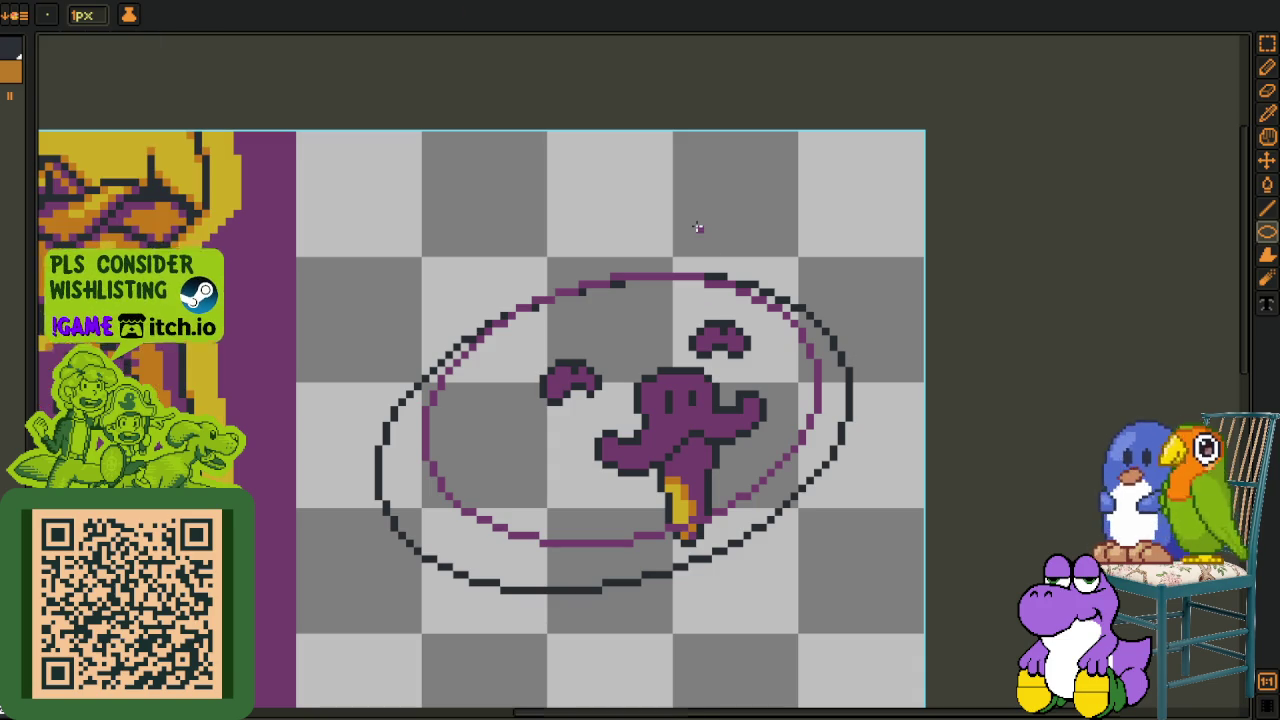
pyautogui.press('Tab')
# Lasso-select the purple oval and nudge it down one pixel.
pyautogui.moveTo(286, 690); pyautogui.dragTo(571, 228)
pyautogui.moveTo(700, 250); pyautogui.dragTo(631, 309)
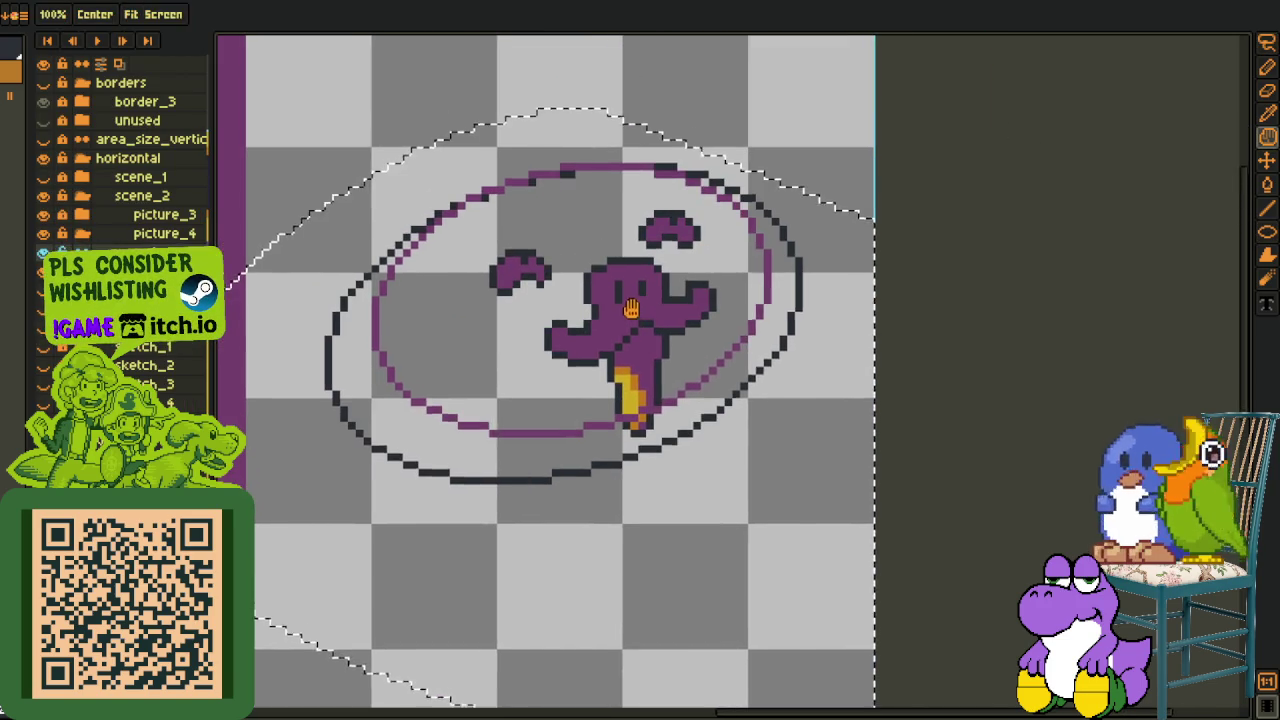
pyautogui.hotkey('ctrl', 't')
pyautogui.moveTo(660, 390); pyautogui.dragTo(661, 403)
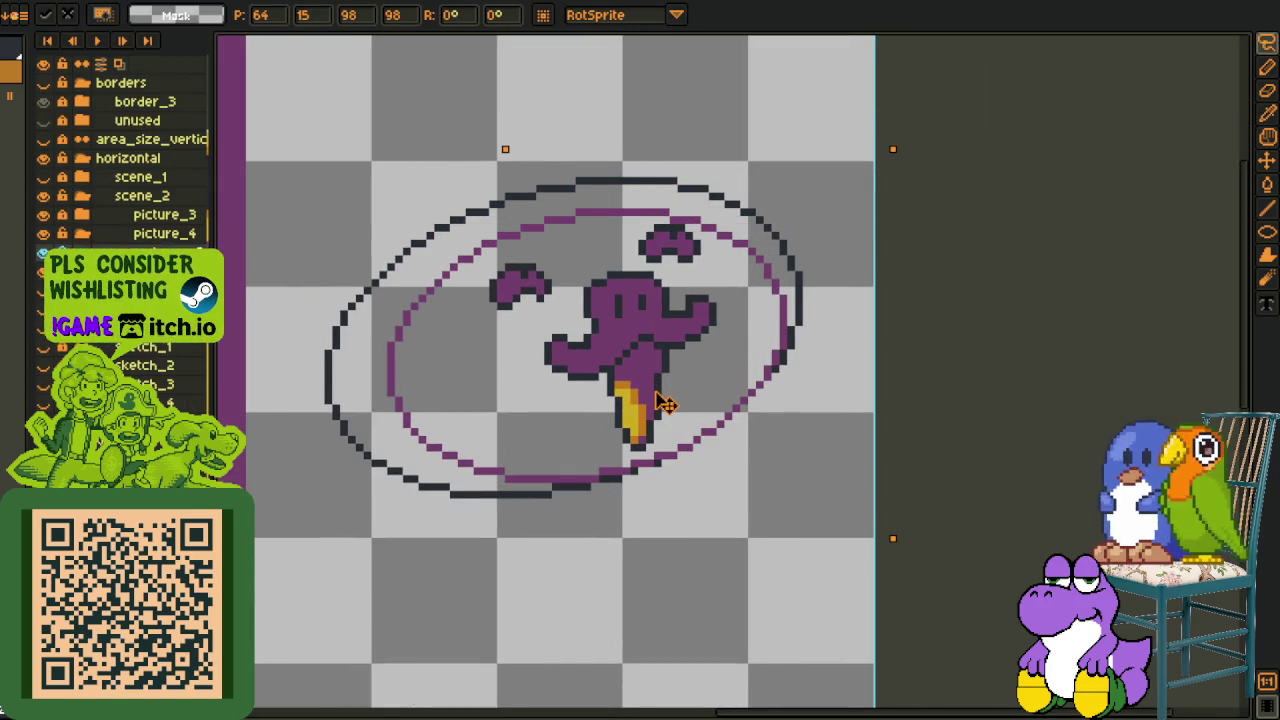
# Commit the move and lasso-select the upper section of the purple ring.
pyautogui.press('q')
pyautogui.moveTo(688, 142); pyautogui.dragTo(722, 300)
pyautogui.click(645, 248)
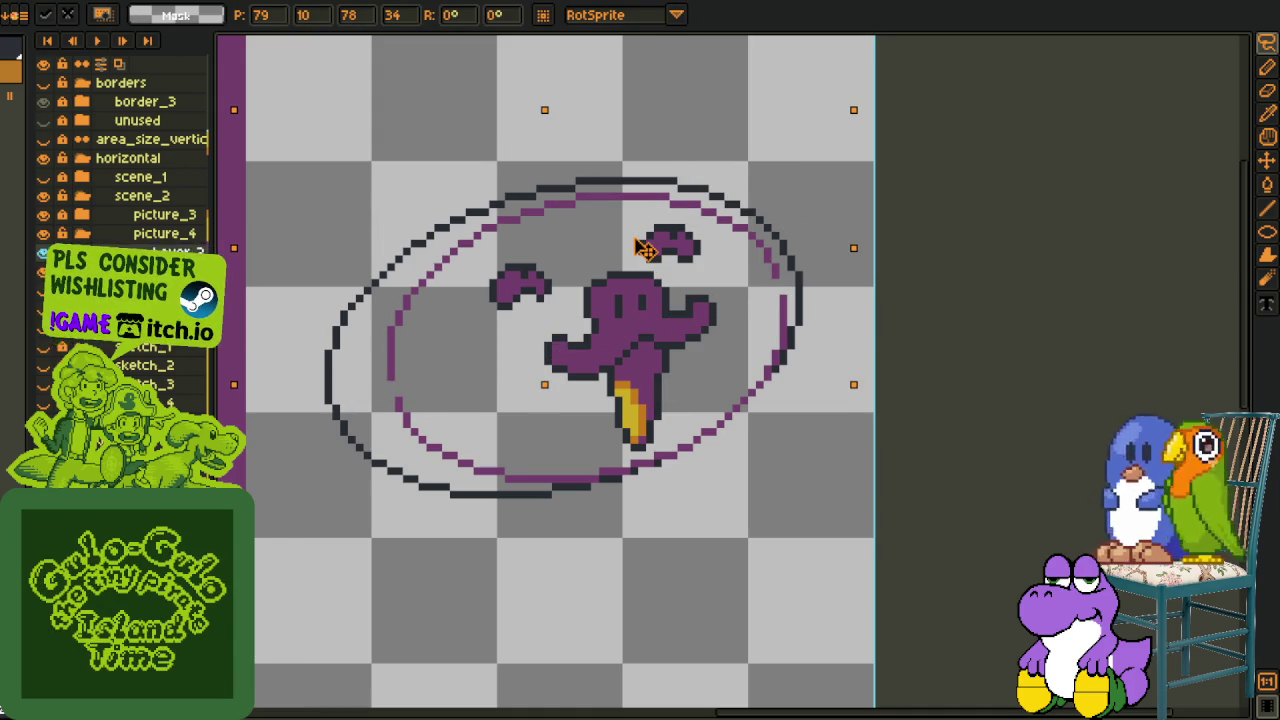
pyautogui.scroll(3, 757, 280)
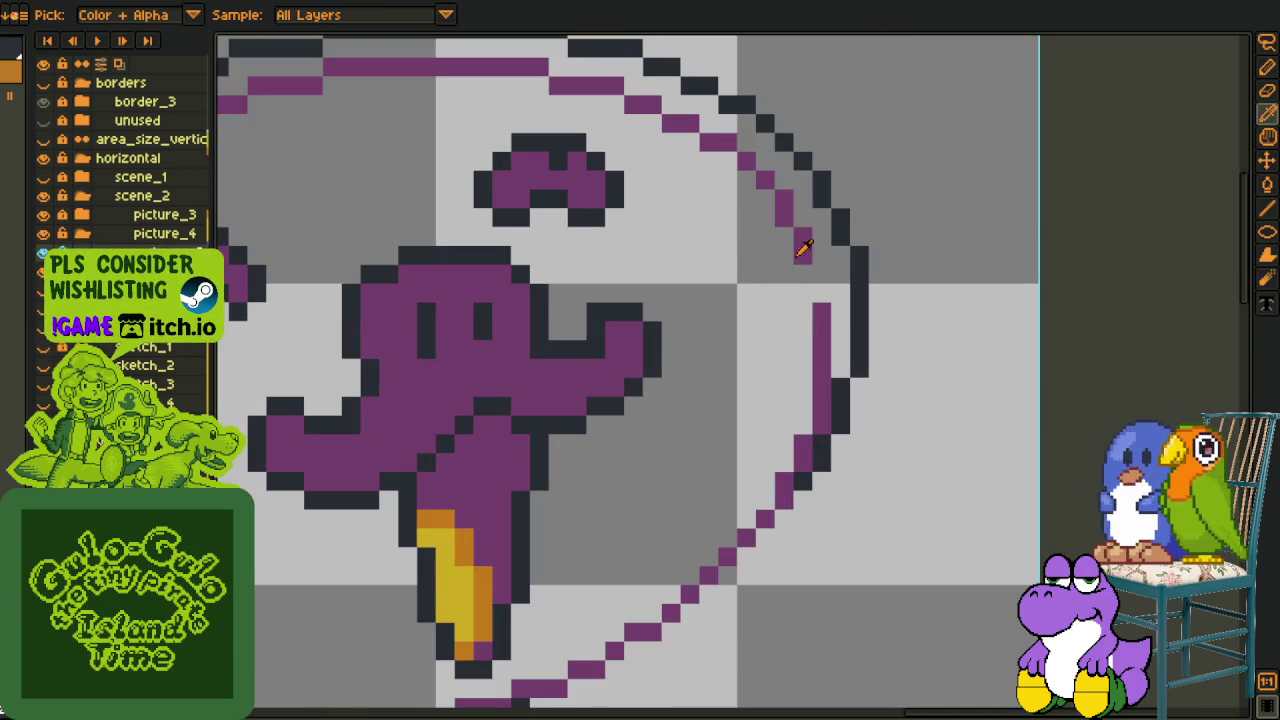
# Centre the emblem and add a purple pixel to close the inner ring's gap.
pyautogui.press('b')
pyautogui.scroll(-4, 821, 291)
pyautogui.press('h')
pyautogui.moveTo(536, 370); pyautogui.dragTo(592, 372)
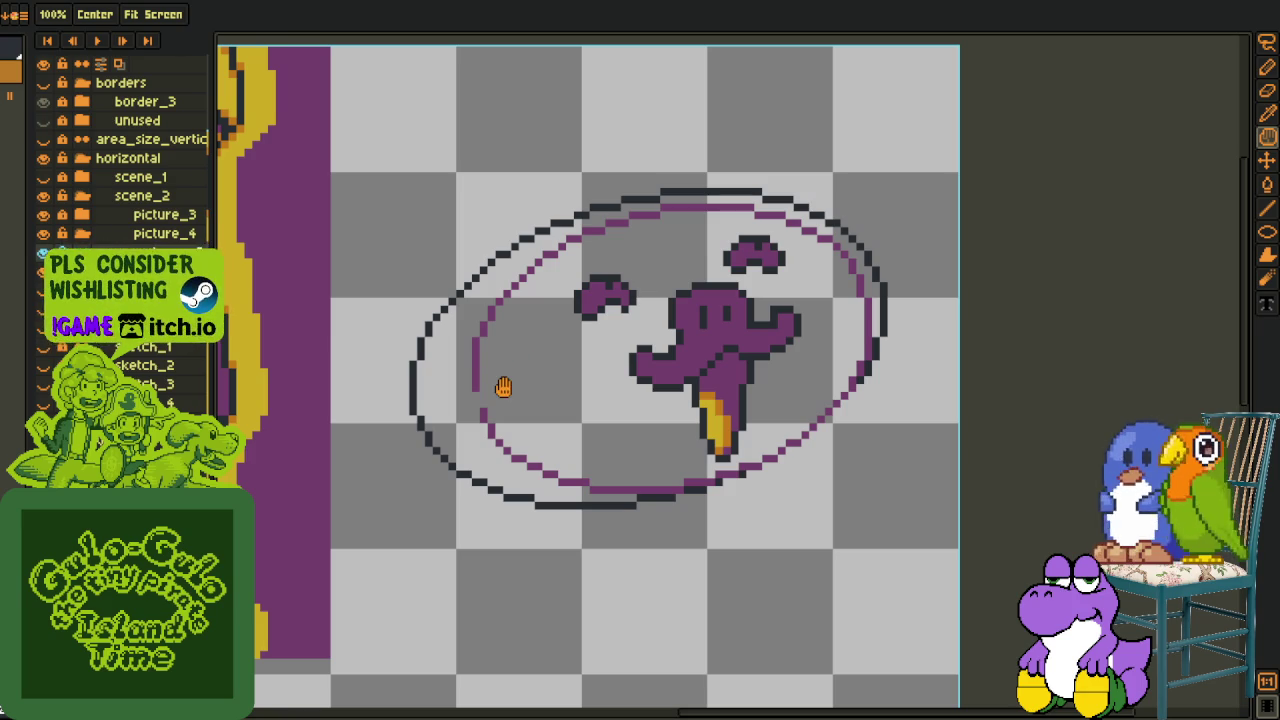
pyautogui.scroll(2, 473, 380)
pyautogui.press('b')
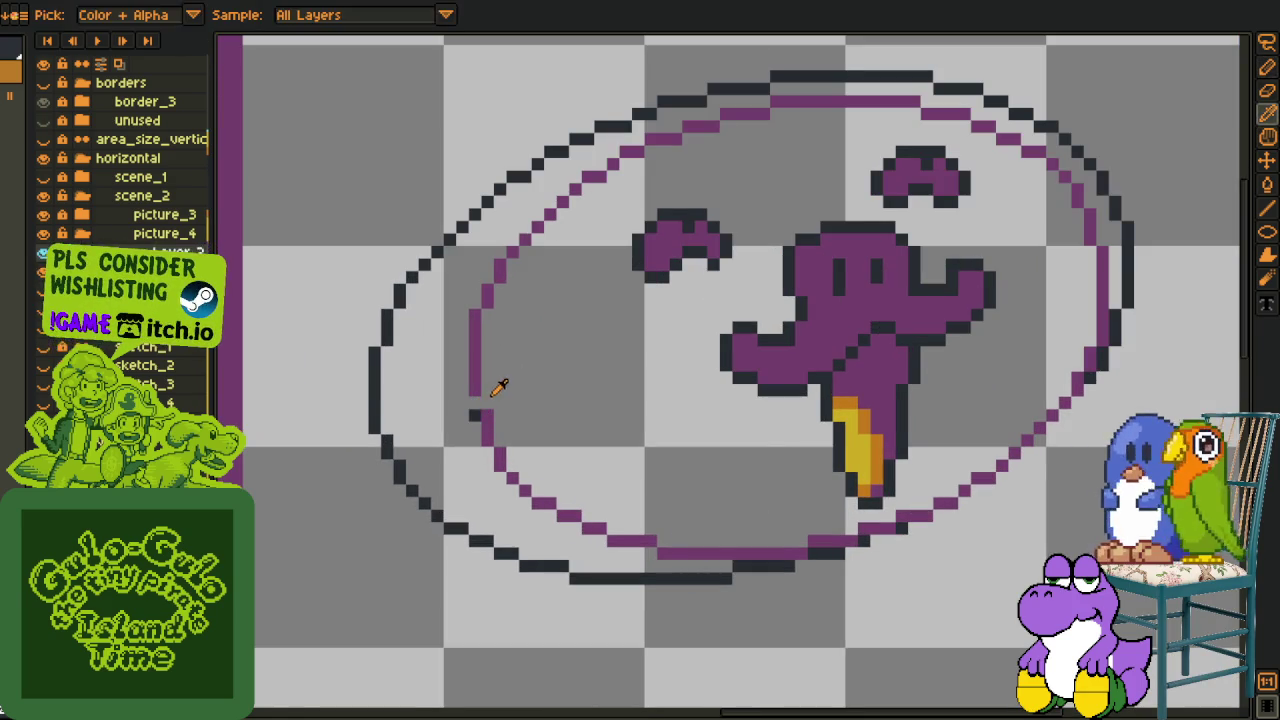
pyautogui.click(487, 405)
# Recolour the stray purple diagonal at the ring's lower right dark.
pyautogui.scroll(-3, 500, 390)
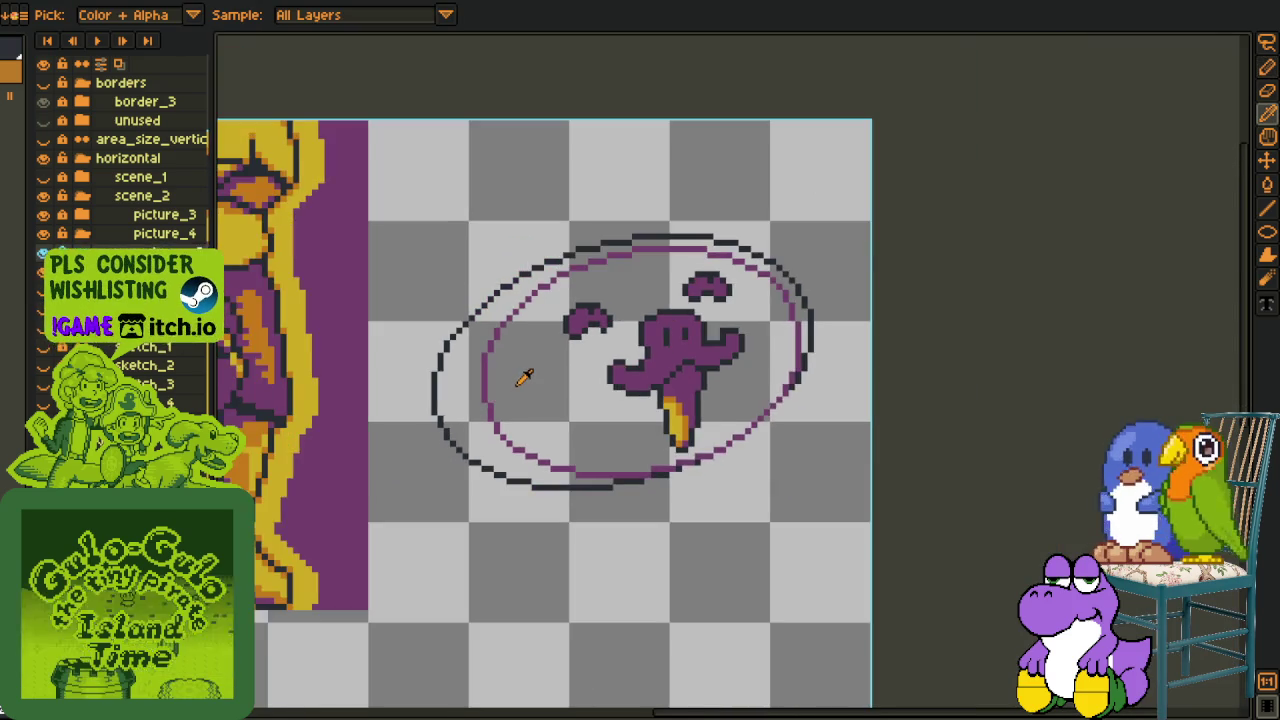
pyautogui.scroll(-1, 523, 371)
pyautogui.scroll(3, 540, 400)
pyautogui.press('m')
pyautogui.scroll(2, 598, 450)
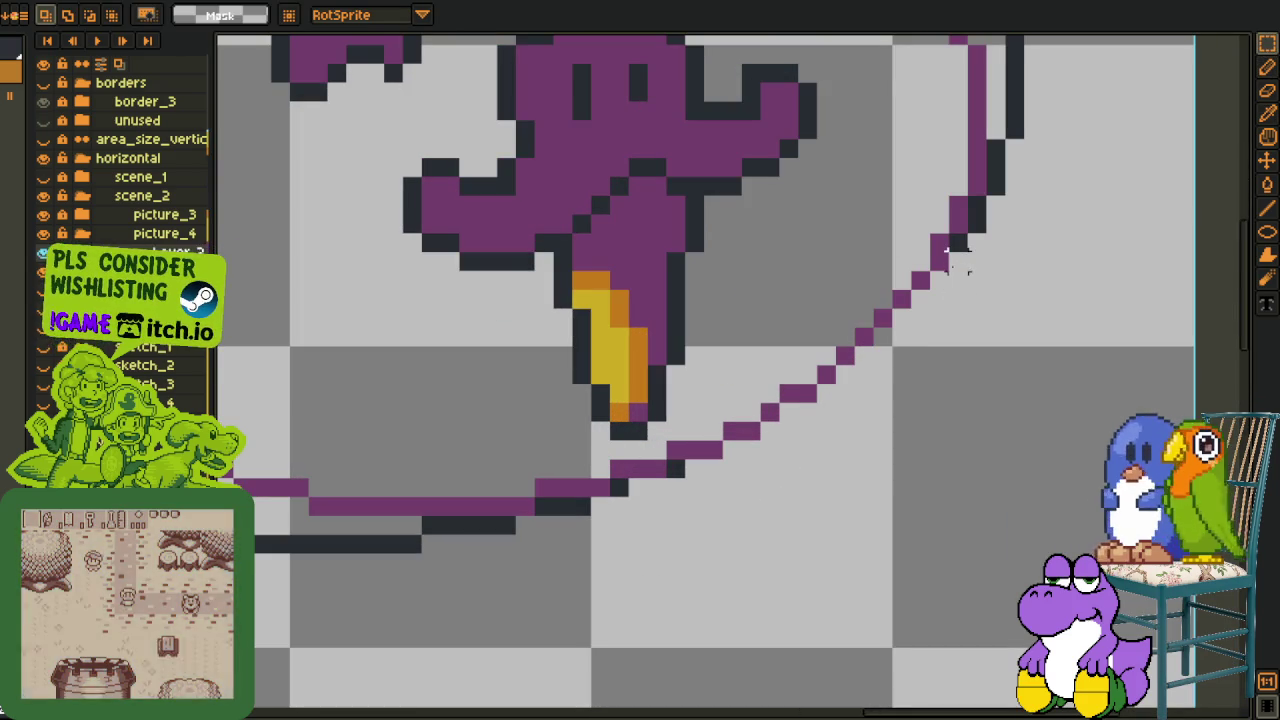
pyautogui.moveTo(945, 258); pyautogui.dragTo(958, 348)
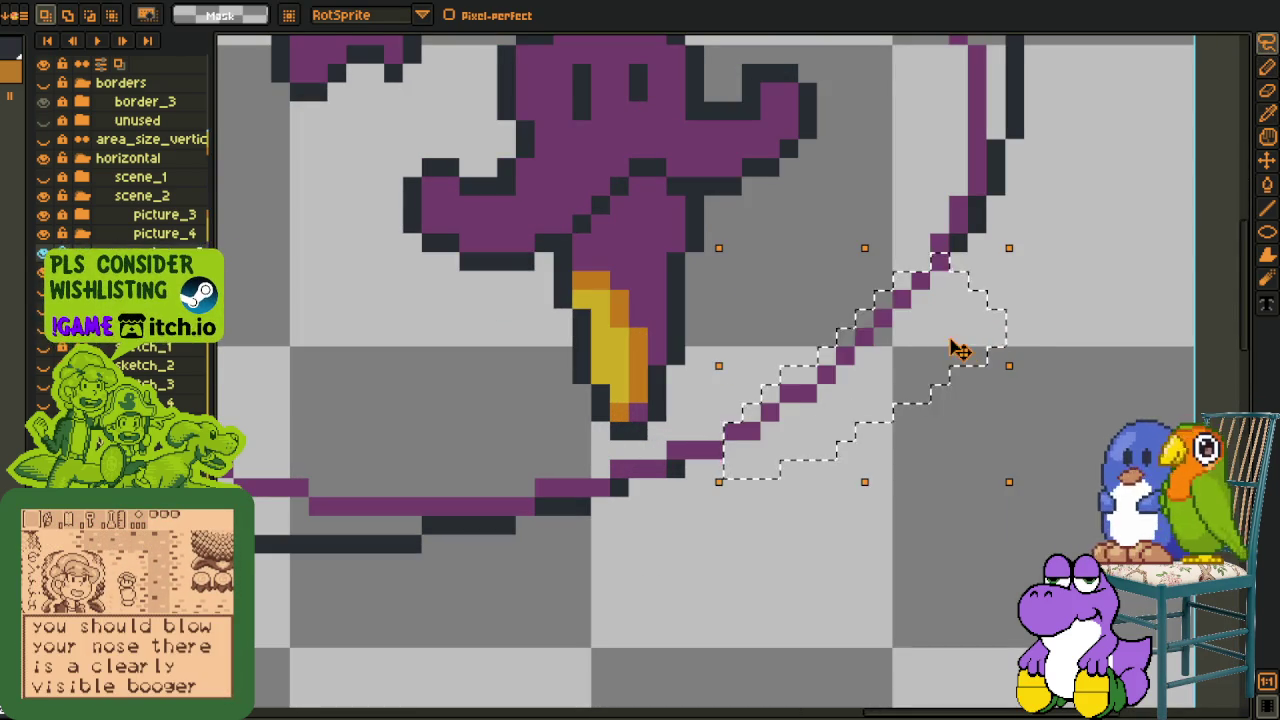
pyautogui.press('Delete')
pyautogui.hotkey('ctrl', 'd')
pyautogui.scroll(1, 689, 448)
# Paint dark pixels along the ring's lower edge and purple pixels along the inner ring.
pyautogui.press('b')
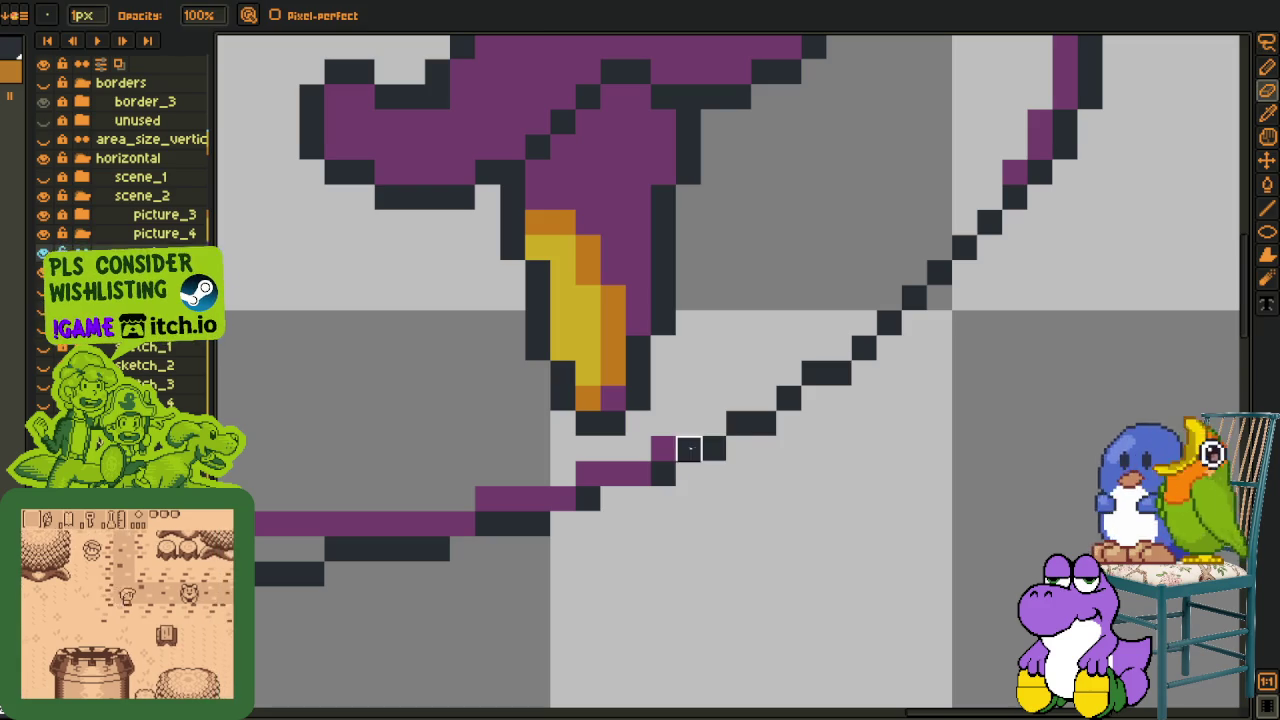
pyautogui.moveTo(625, 473); pyautogui.dragTo(538, 523)
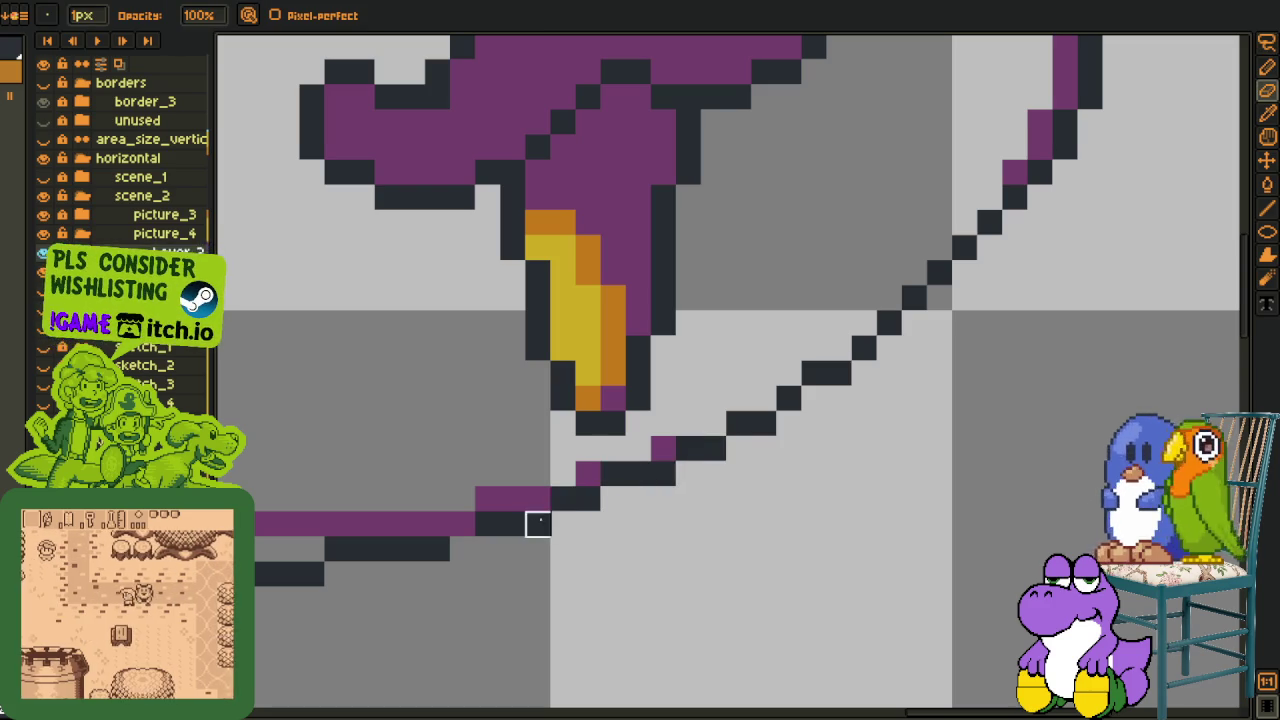
pyautogui.keyDown('alt'); pyautogui.click(590, 470); pyautogui.keyUp('alt')
pyautogui.press('b')
pyautogui.click(713, 424)
pyautogui.moveTo(763, 399); pyautogui.dragTo(763, 374)
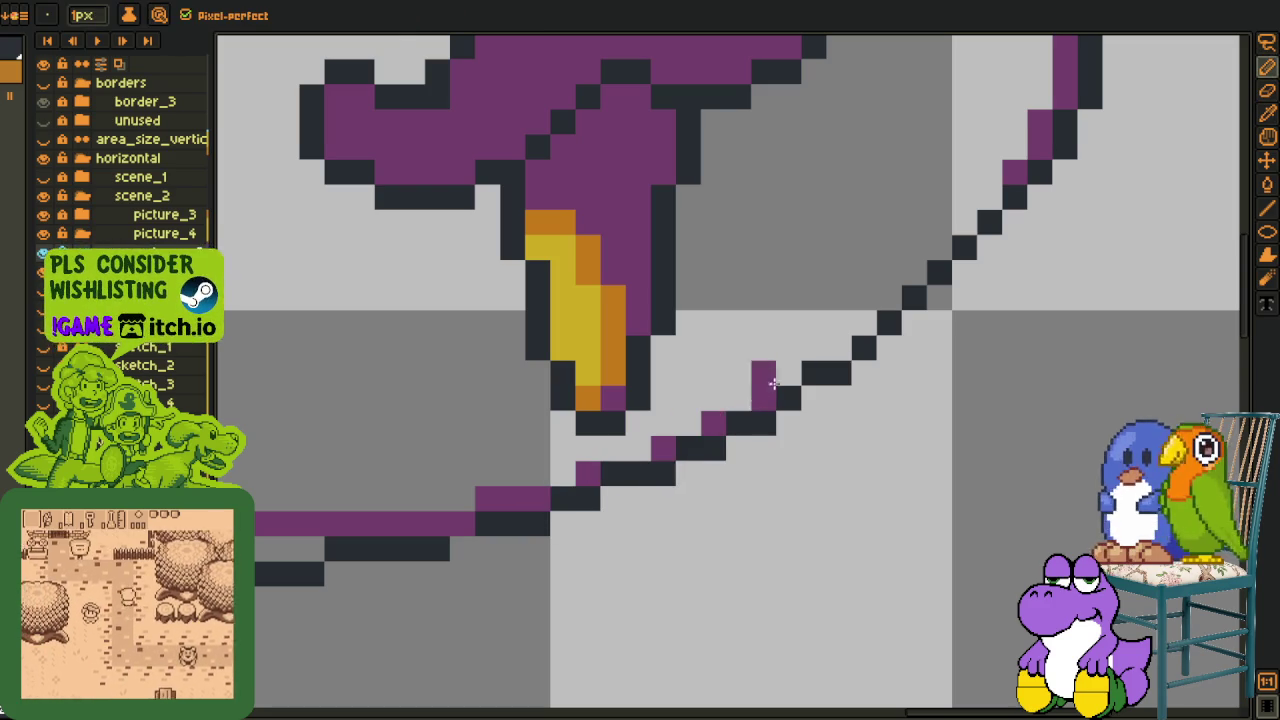
# Open the F7 live preview of the whole sprite.
pyautogui.scroll(-1, 857, 334)
pyautogui.press('F7')
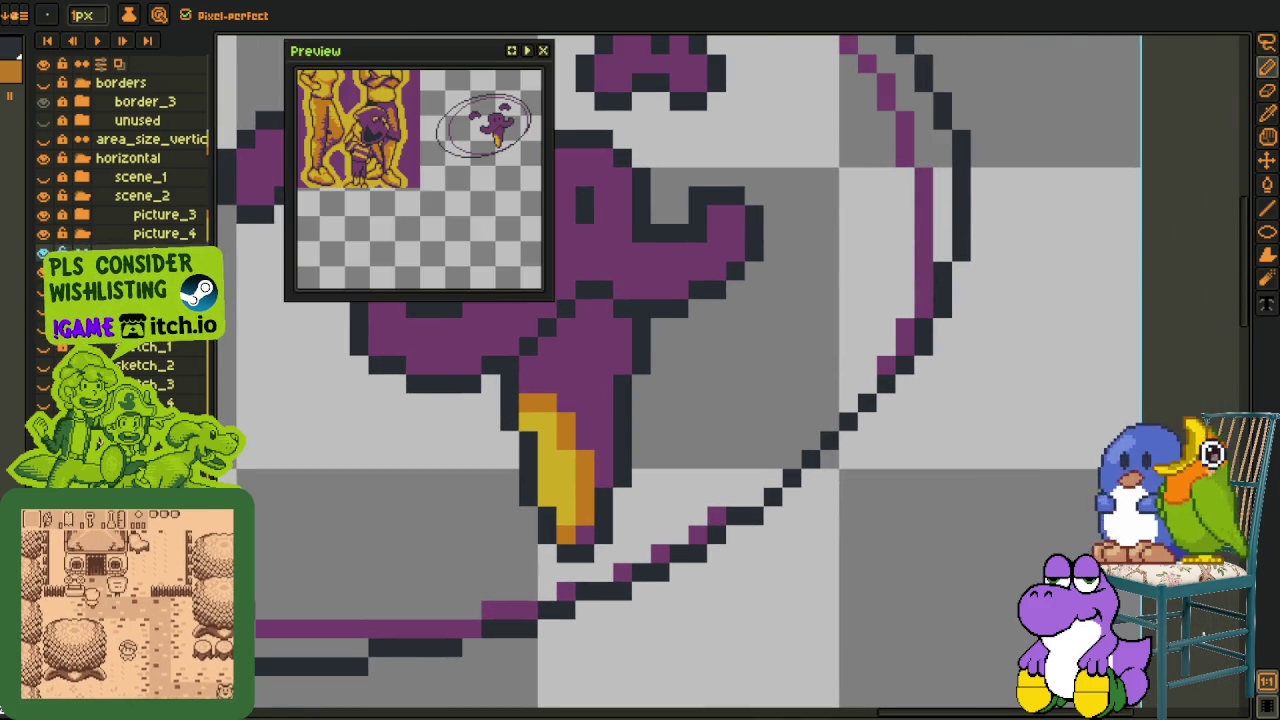
pyautogui.scroll(-1, 980, 560)
pyautogui.press('h')
pyautogui.scroll(1, 1082, 474)
pyautogui.scroll(1, 1082, 474)
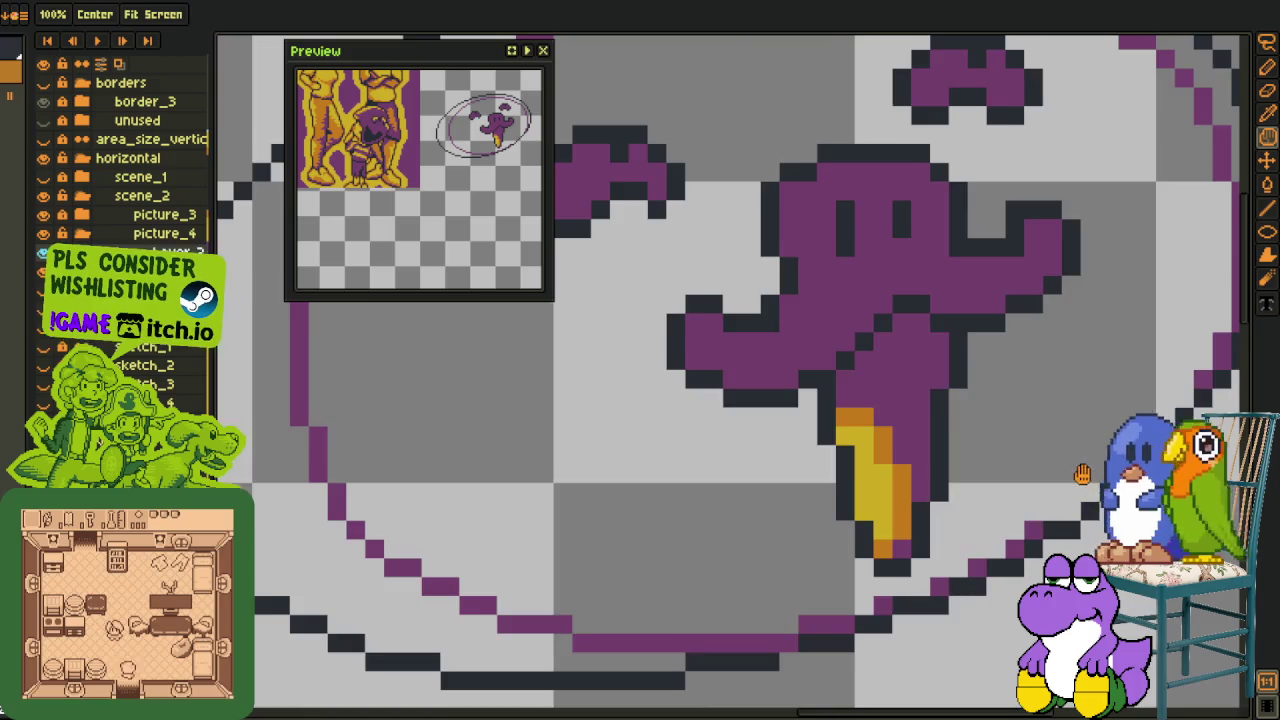
pyautogui.scroll(1, 1082, 474)
# Pan over to inspect the ring's lower right stretch.
pyautogui.press('l')
pyautogui.moveTo(1082, 474)
pyautogui.mouseDown()
pyautogui.moveTo(901, 526)
pyautogui.moveTo(1024, 384)
pyautogui.mouseUp()
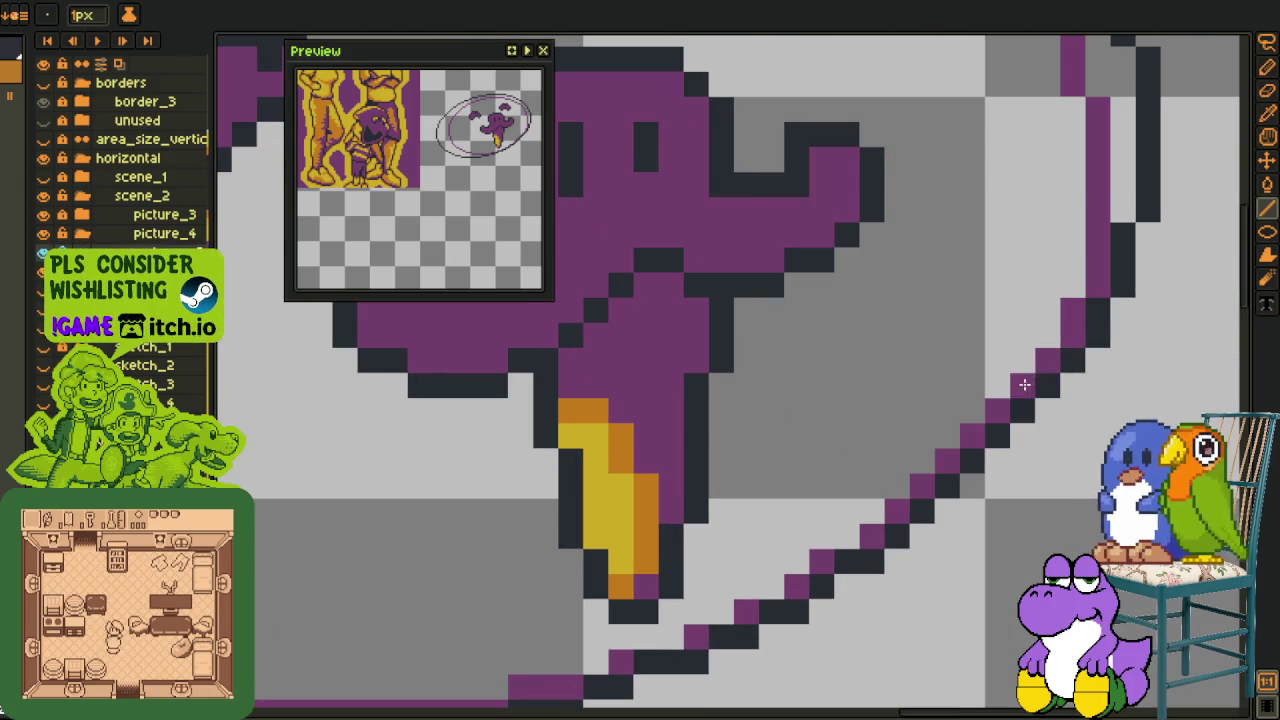
pyautogui.scroll(-3, 1053, 361)
pyautogui.scroll(3, 868, 455)
pyautogui.press('p')
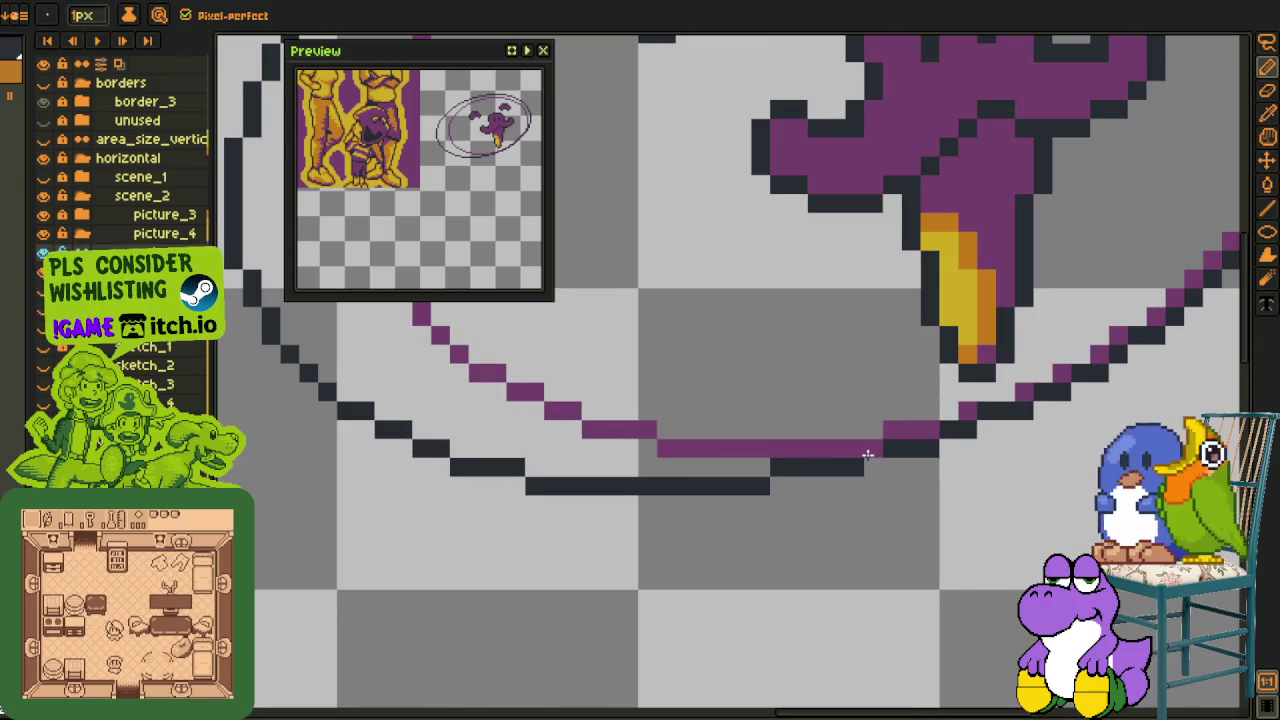
pyautogui.scroll(-2, 829, 455)
pyautogui.press('i')
pyautogui.scroll(1, 790, 460)
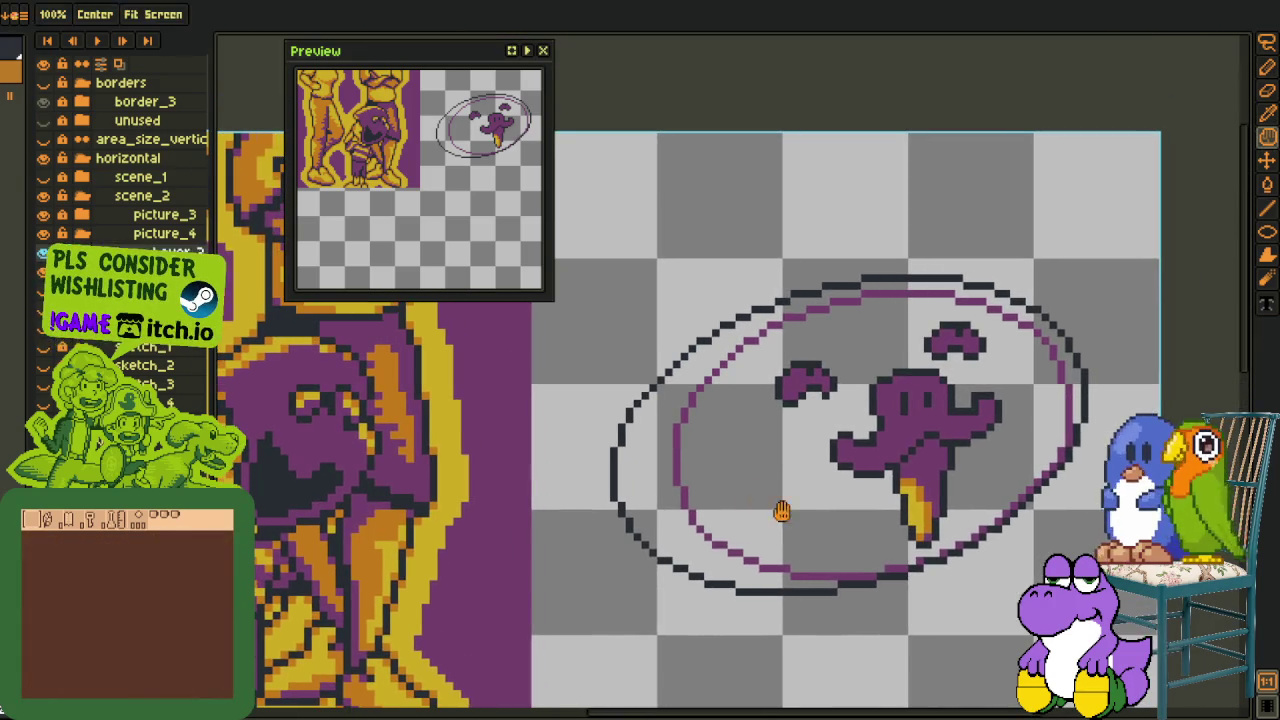
pyautogui.scroll(1, 707, 478)
# Bucket-fill the band between the two oval outlines purple.
pyautogui.press('g')
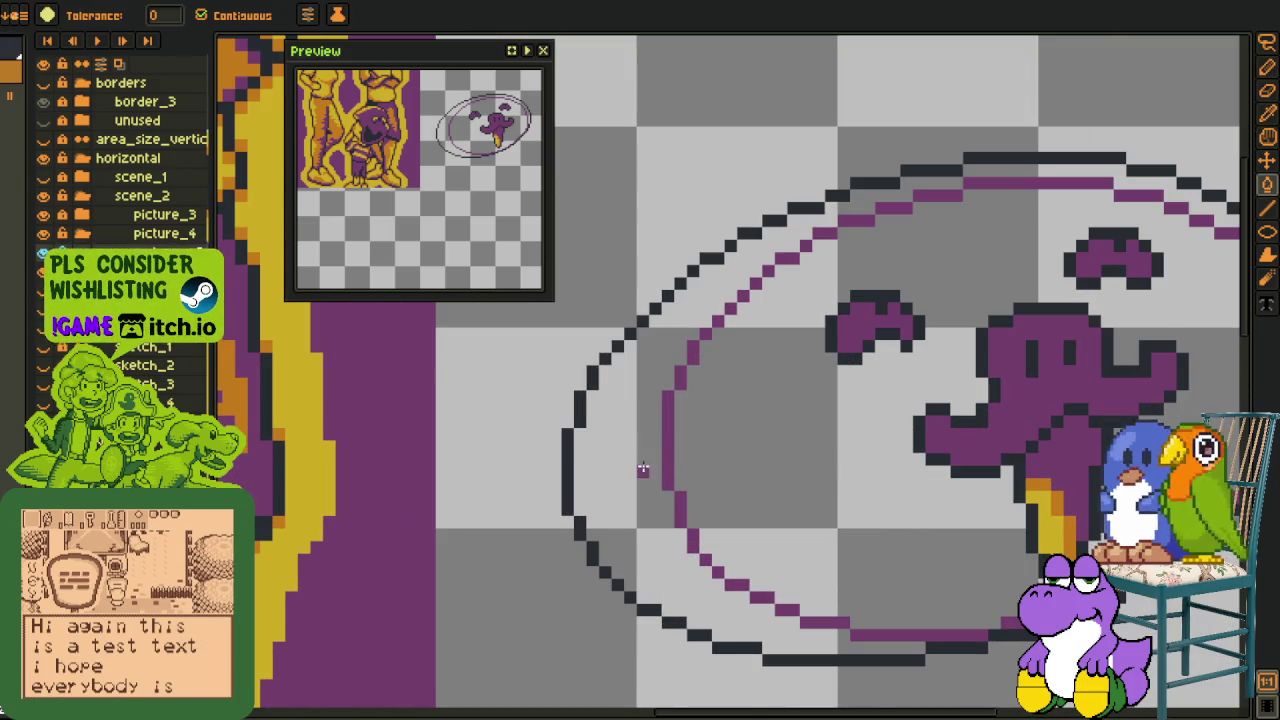
pyautogui.scroll(-2, 643, 466)
pyautogui.scroll(1, 643, 466)
pyautogui.scroll(1, 883, 458)
pyautogui.click(883, 458)
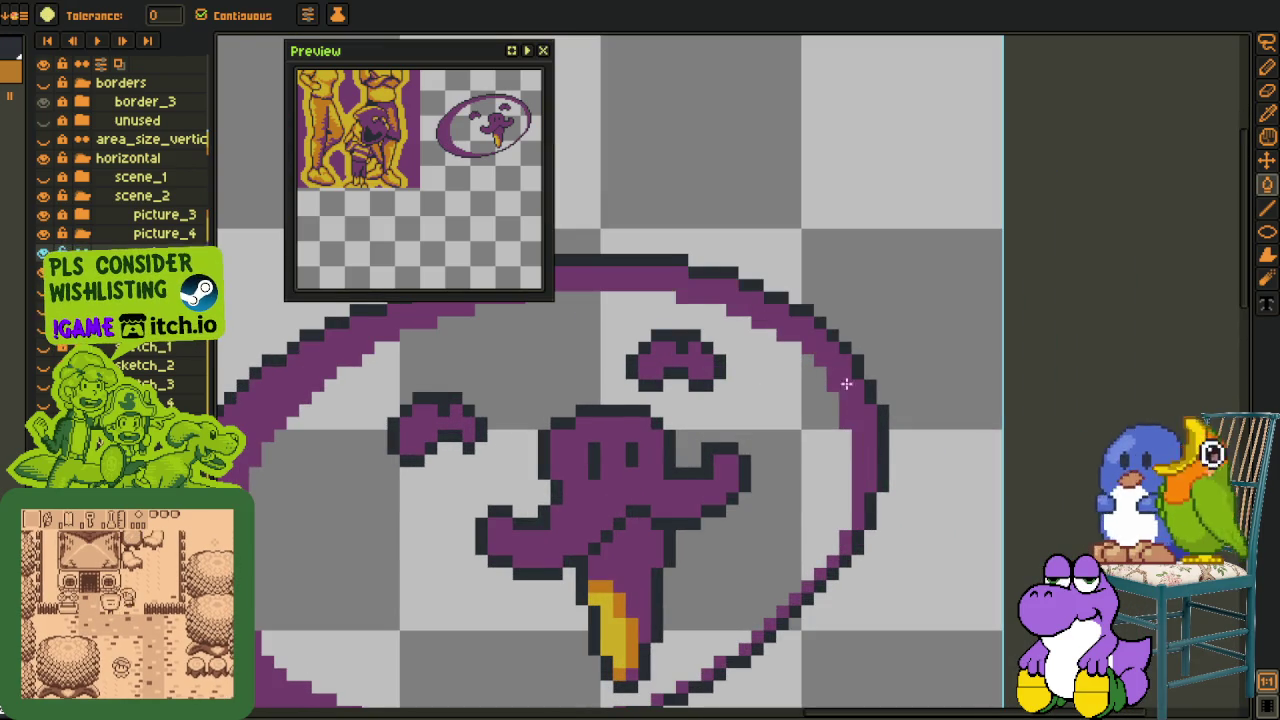
pyautogui.scroll(-1, 875, 420)
# Eyedrop yellow and bucket-fill the oval's interior to make the face.
pyautogui.press('i')
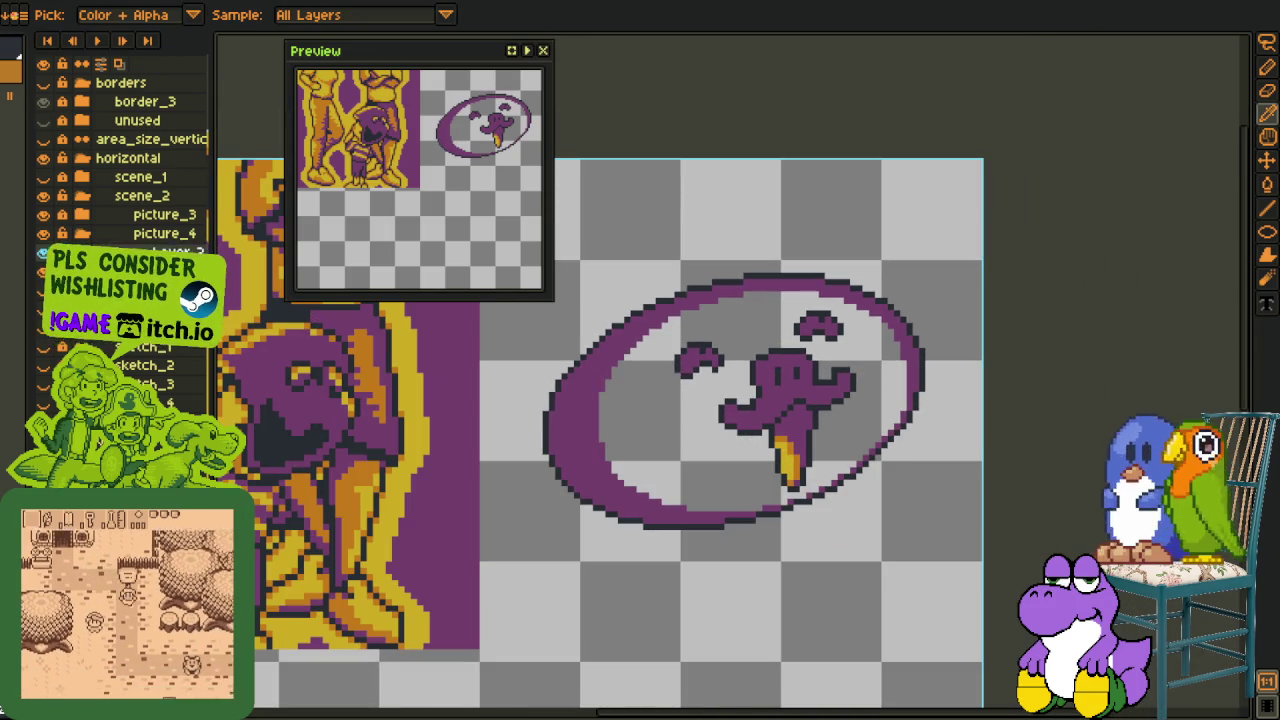
pyautogui.press('g')
pyautogui.click(690, 415)
pyautogui.scroll(-2, 693, 413)
pyautogui.press('i')
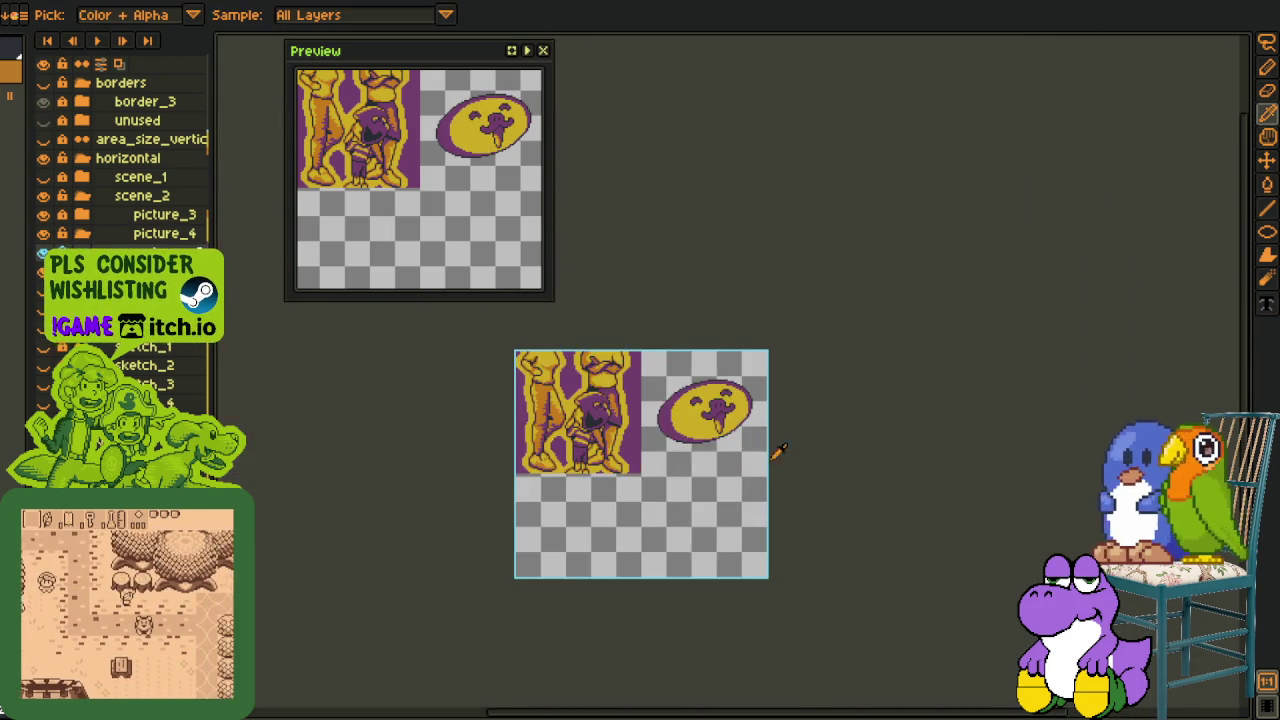
pyautogui.scroll(1, 728, 436)
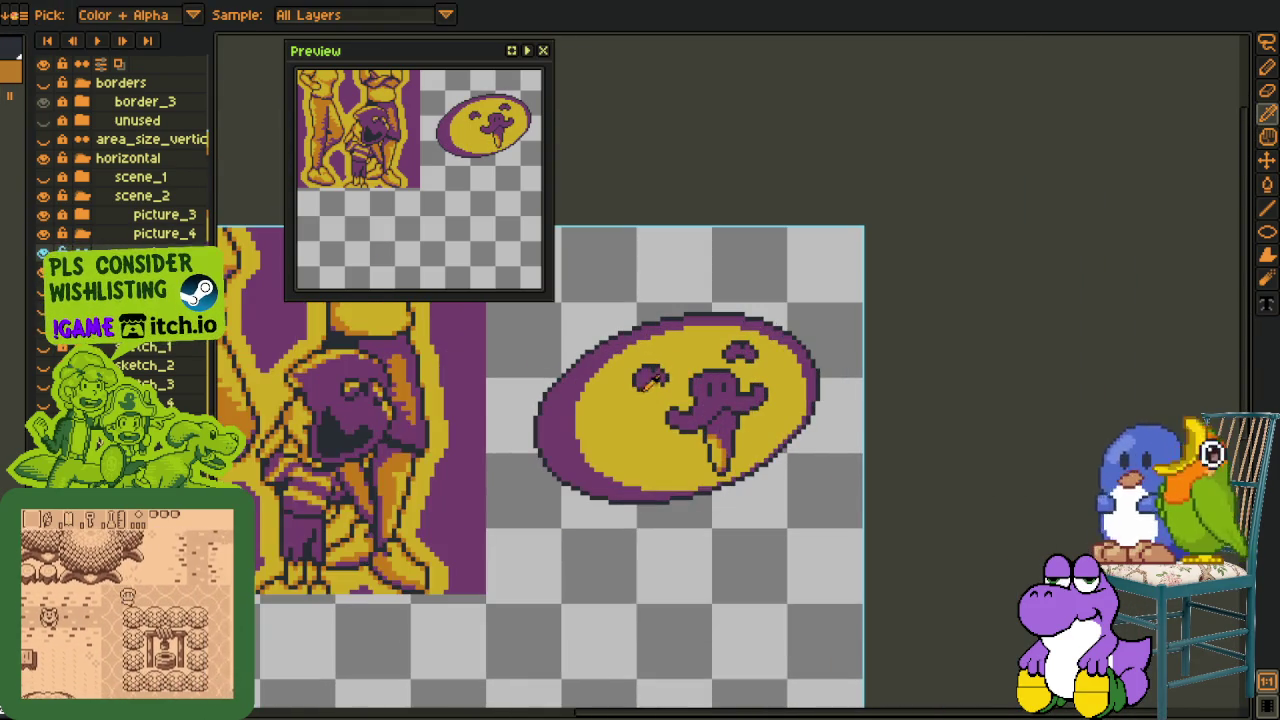
pyautogui.scroll(1, 615, 313)
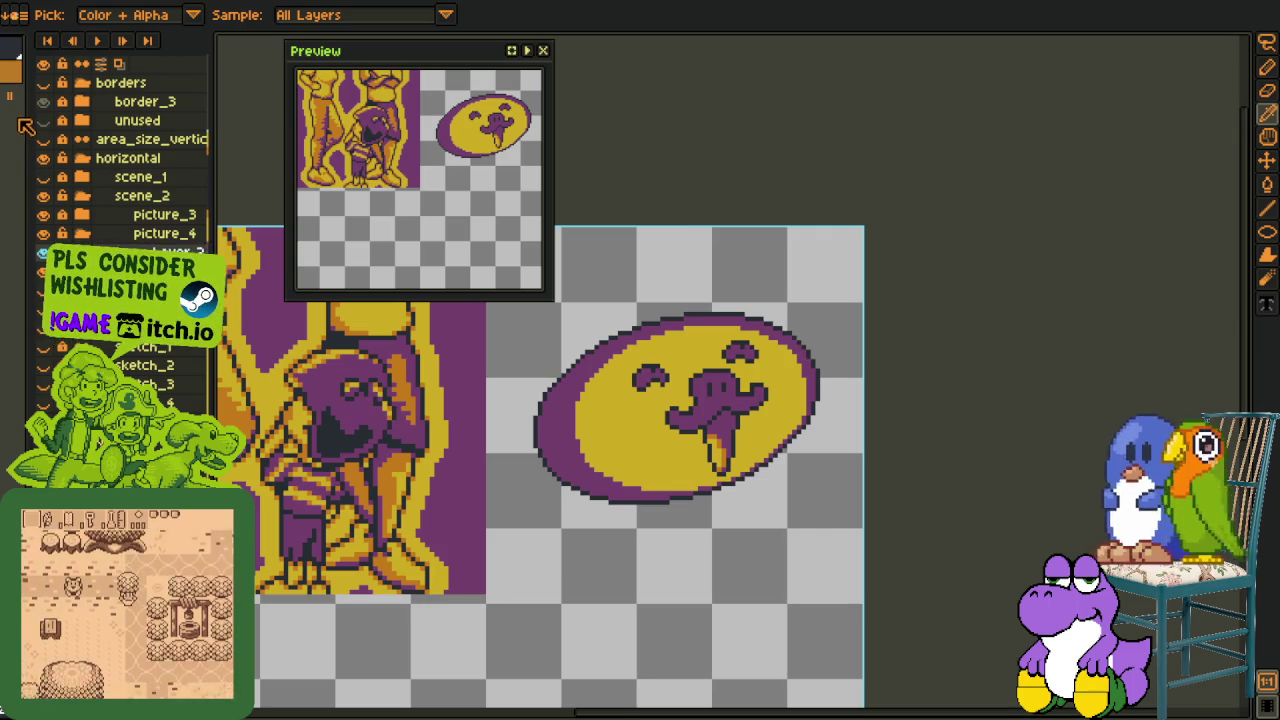
pyautogui.press('g')
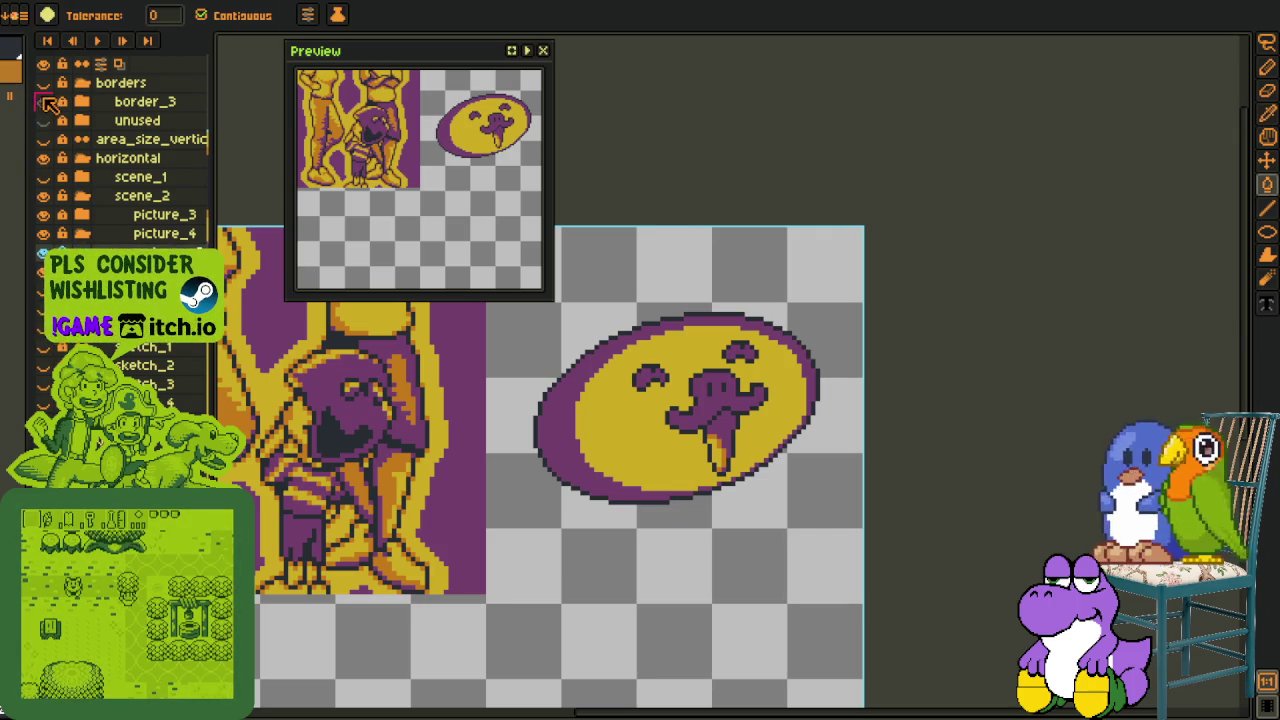